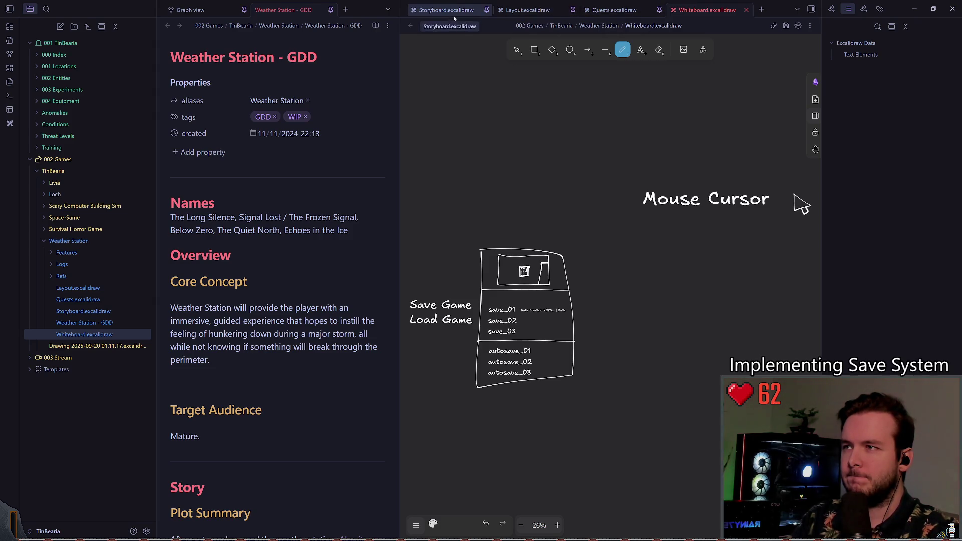
Jump to the Ideas section of the Weather Station GDD using the heading outline.
scroll(271, 261, down, 3)
scroll(271, 261, down, 2)
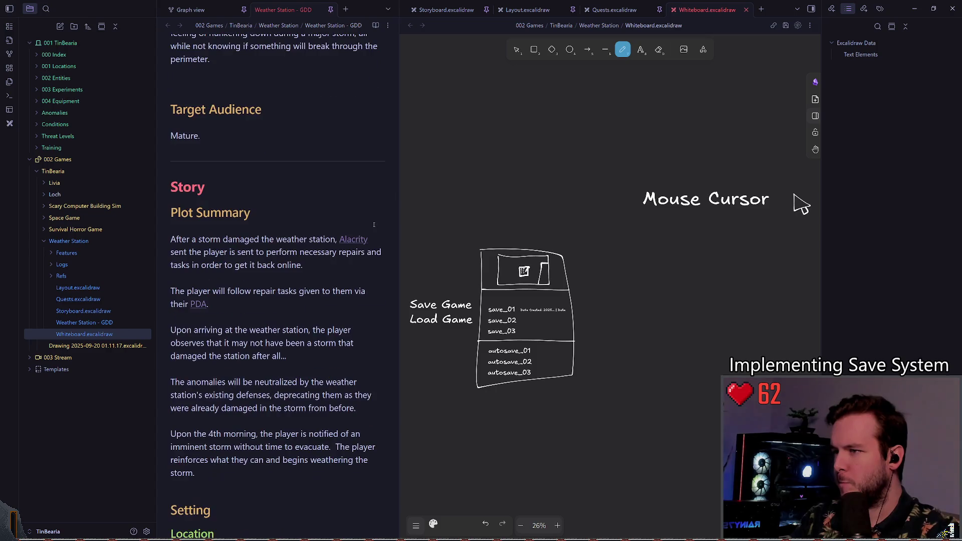
click(270, 212)
scroll(894, 256, down, 10)
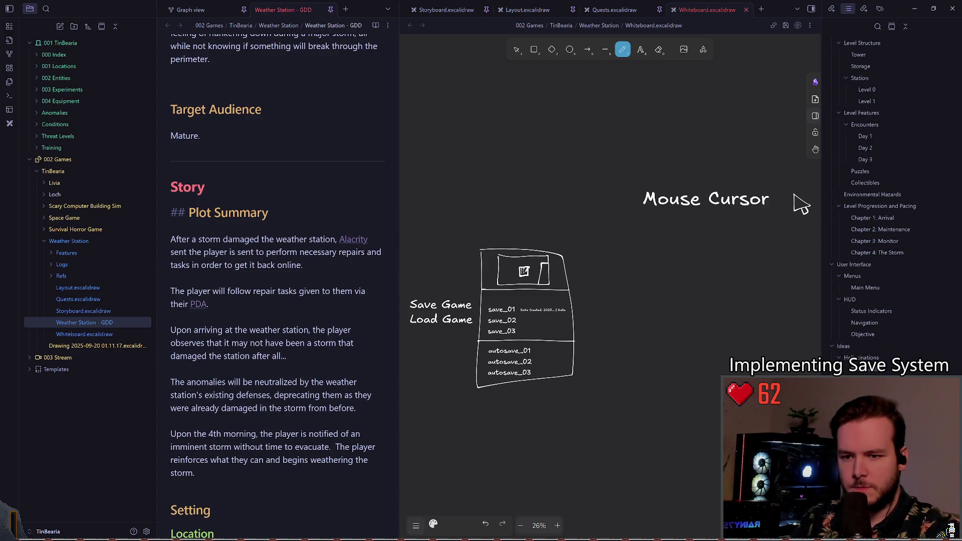
click(843, 346)
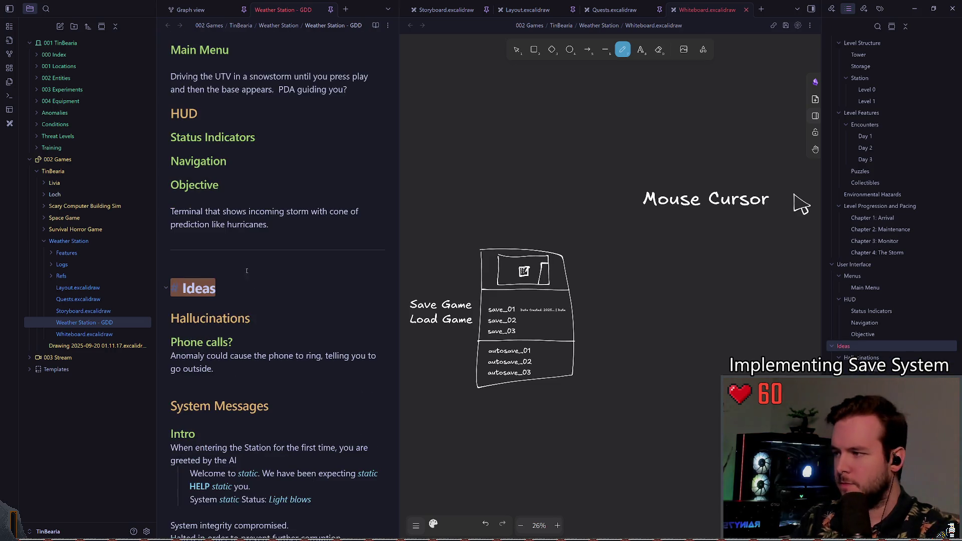
scroll(262, 272, down, 3)
Insert a '## Save Games' heading between Ideas and Hallucinations.
click(258, 216)
click(287, 210)
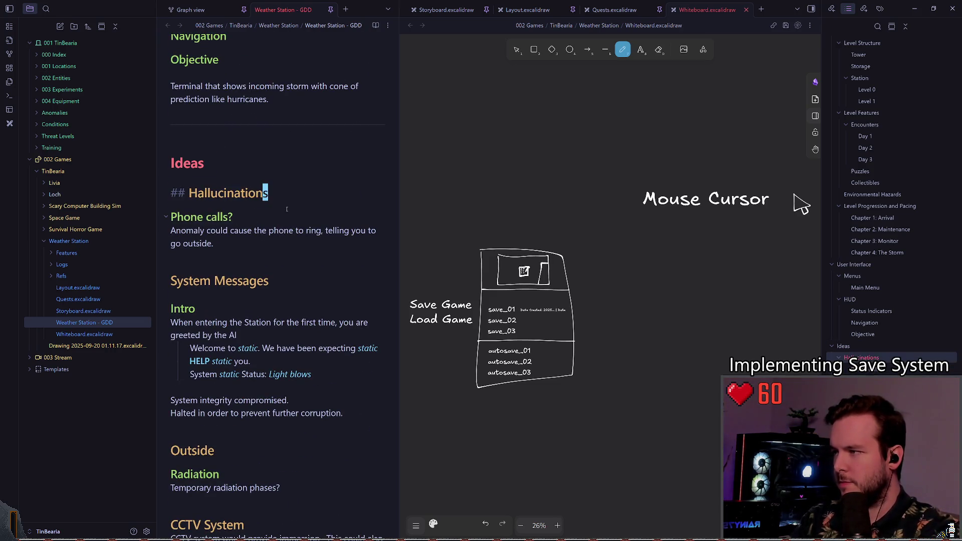
key(Up)
key(Return)
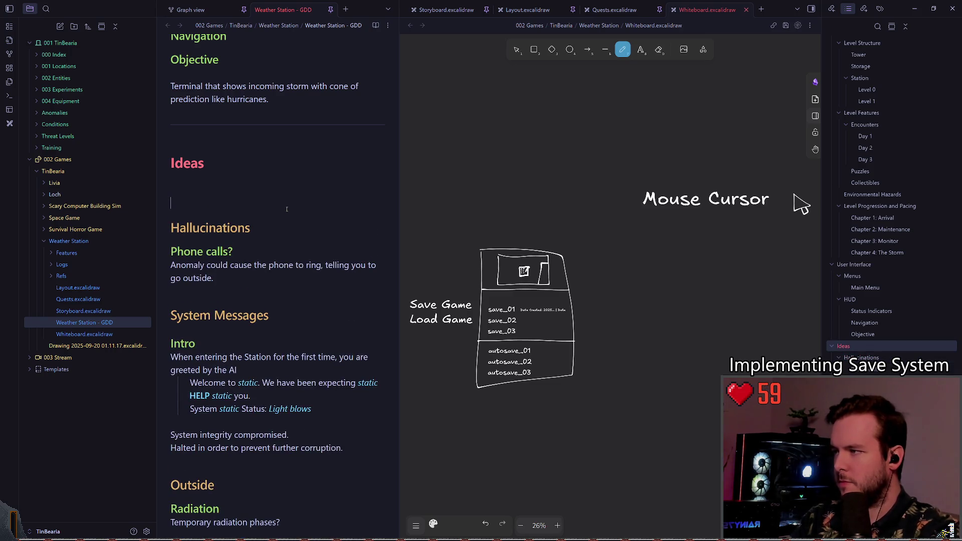
key(Return)
text(# )
text(# S)
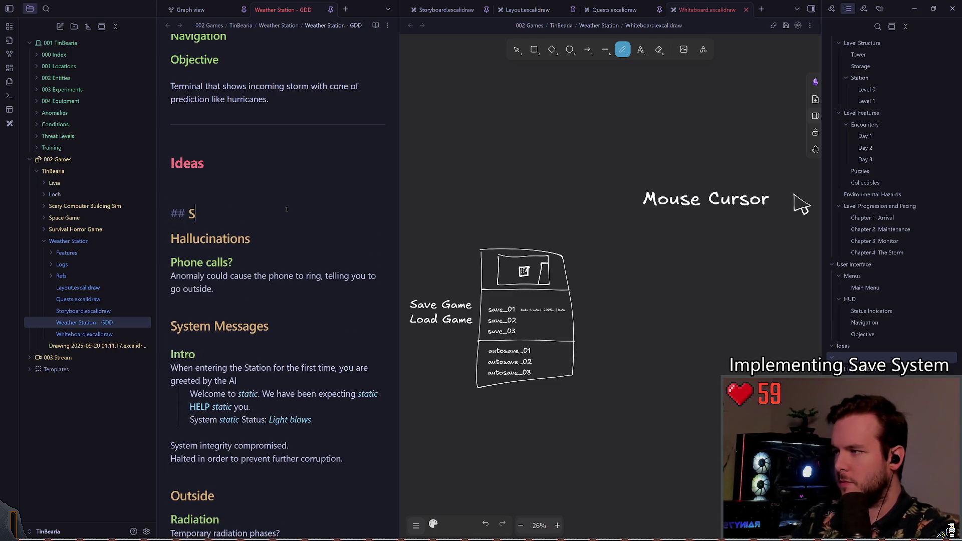
text(ave Game Stats)
key(Return)
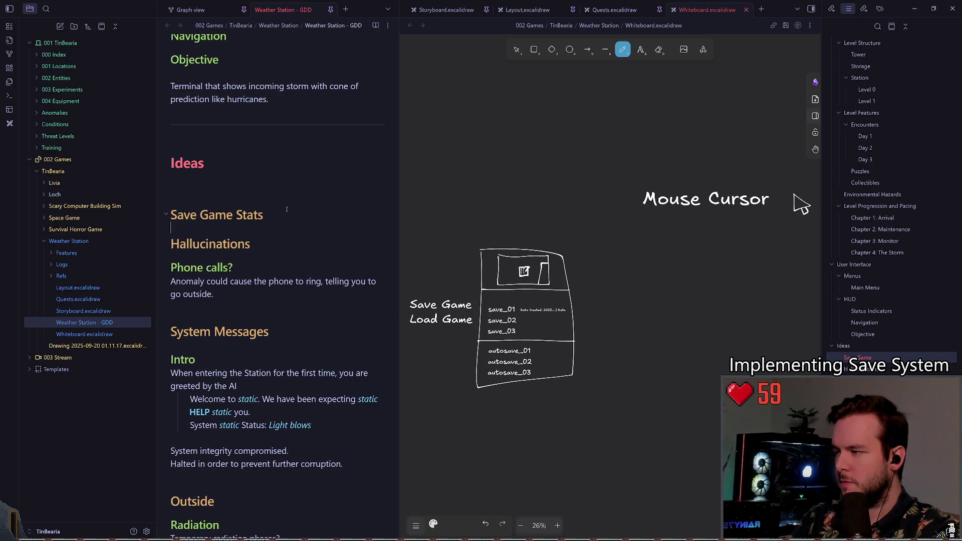
click(287, 208)
key(BackSpace)
key(BackSpace)
key(BackSpace)
text(s)
key(Down)
key(Return)
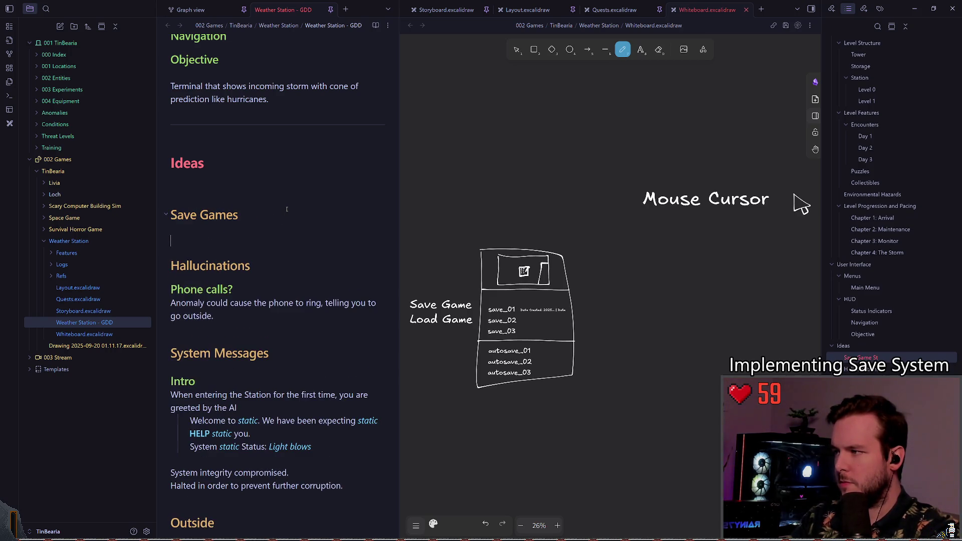
Add 'Near death encounters.' and 'Increment randomly, etc.' lines under Save Games.
text(###)
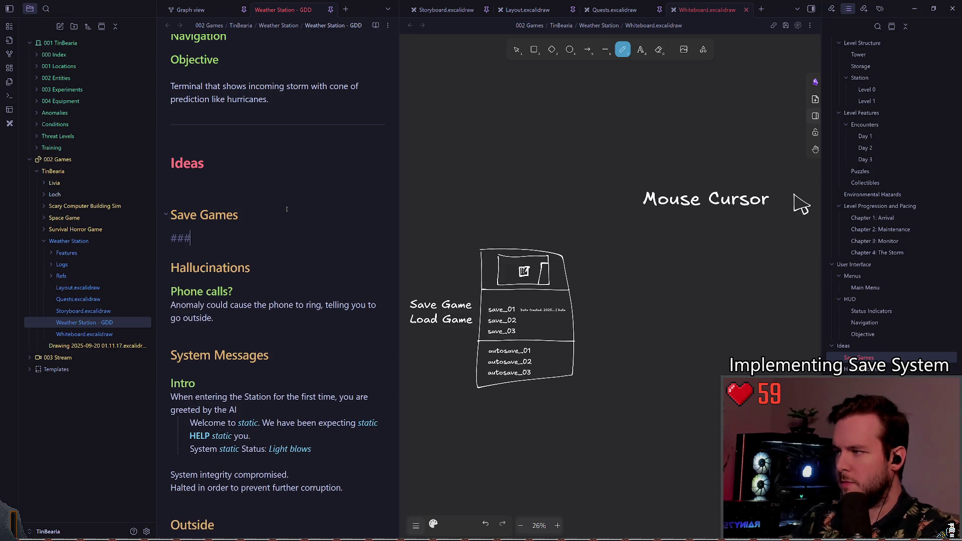
key(BackSpace)
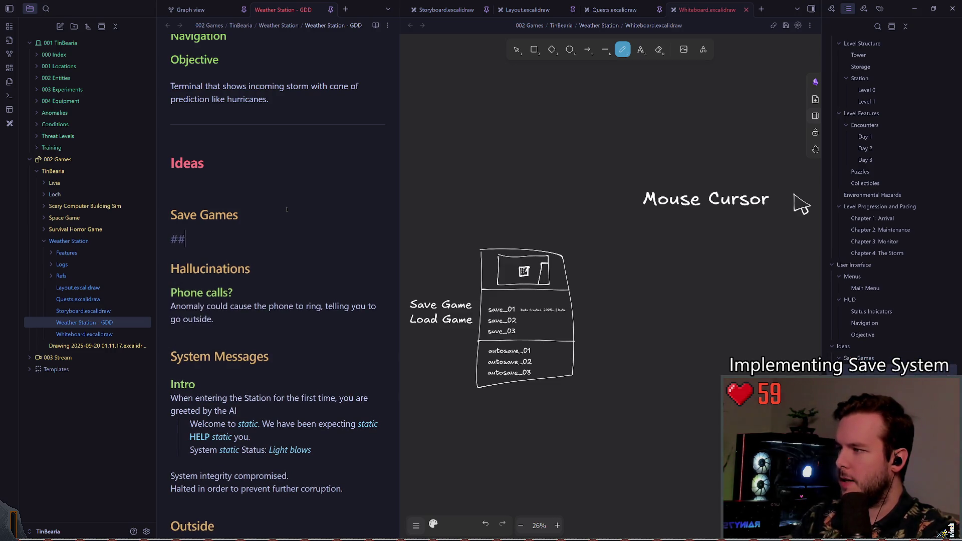
text(#)
key(BackSpace)
key(BackSpace)
key(BackSpace)
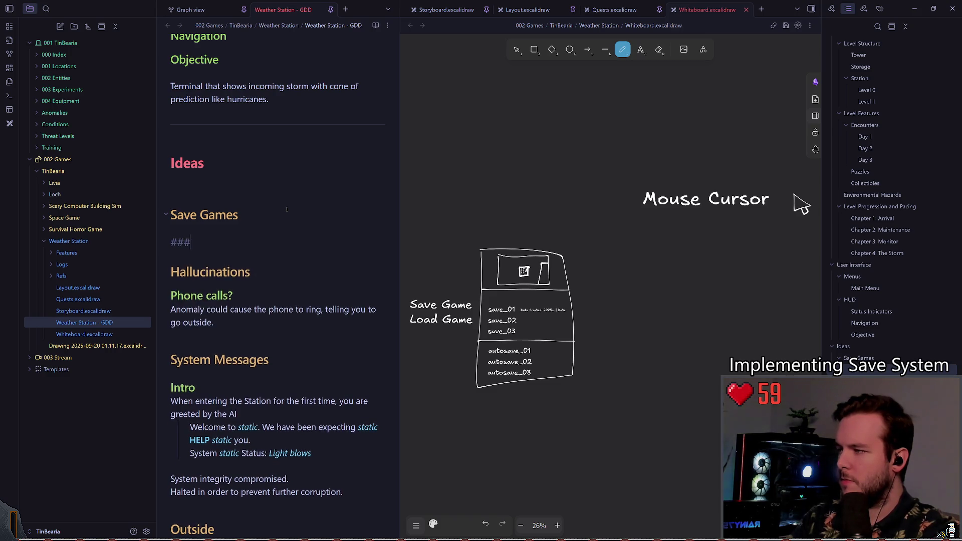
text(r d)
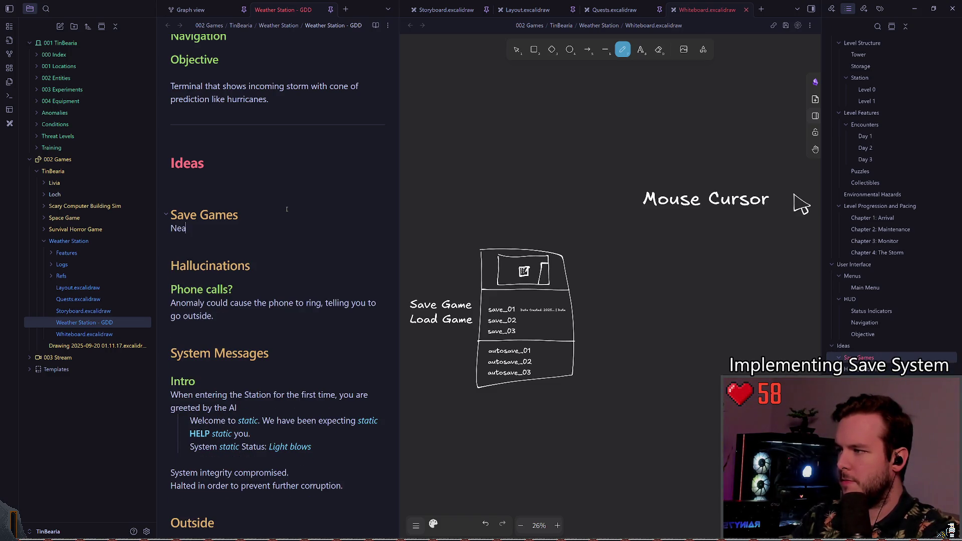
text(eath encounters.)
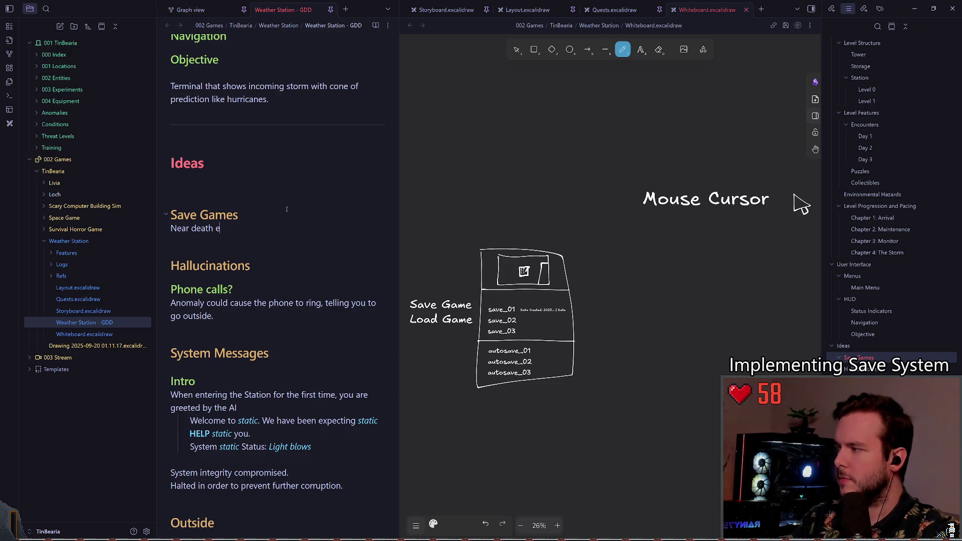
key(Return)
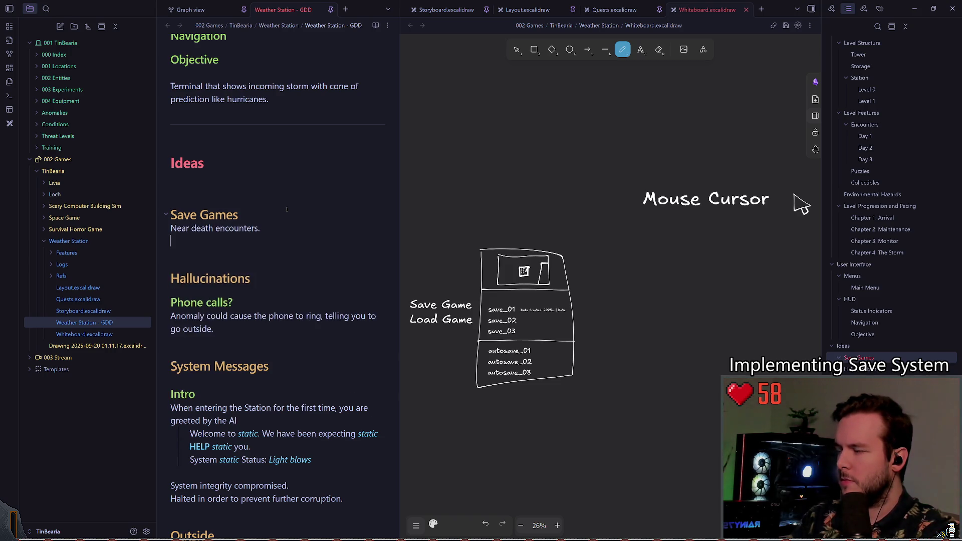
key(BackSpace)
key(BackSpace)
key(BackSpace)
text(th)
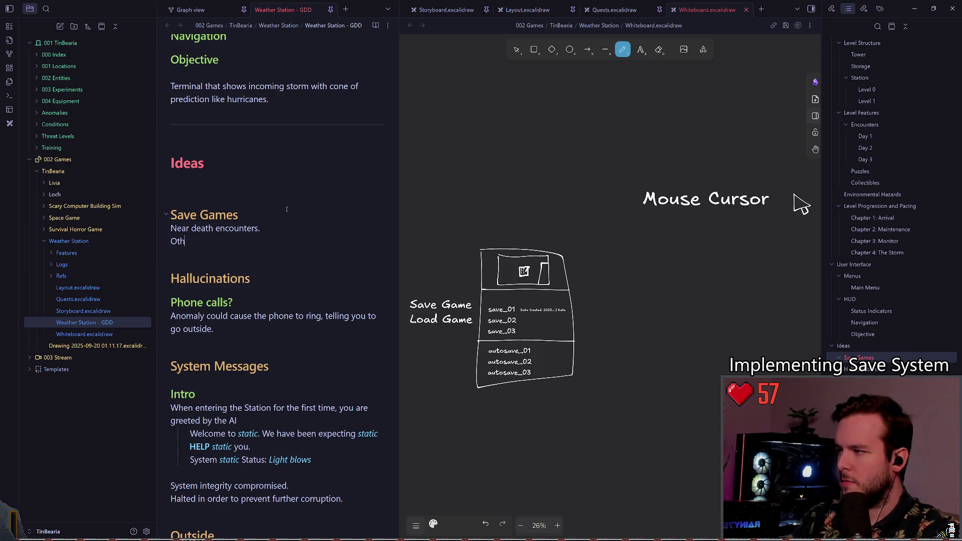
text(er raIncrementrandomly...)
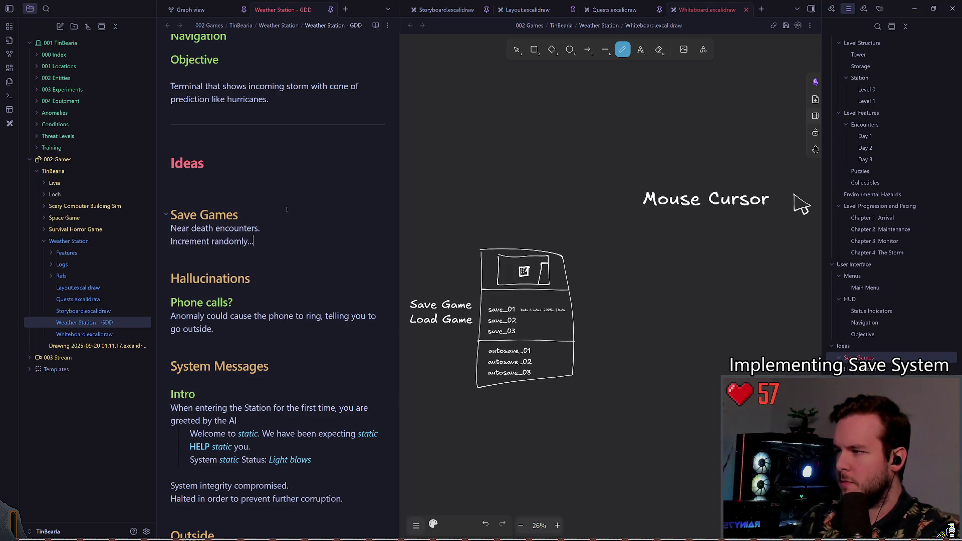
key(BackSpace)
text(, etc.)
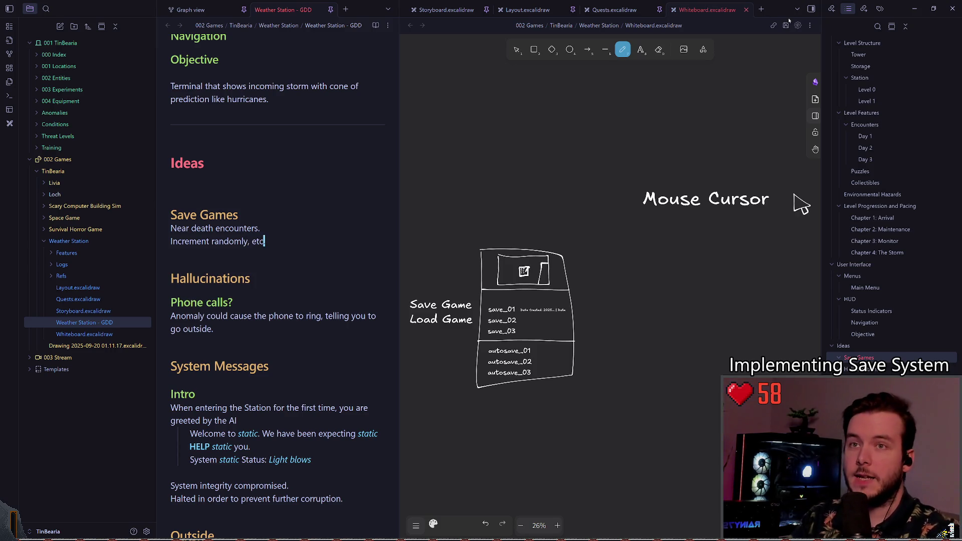
key(alt+Tab)
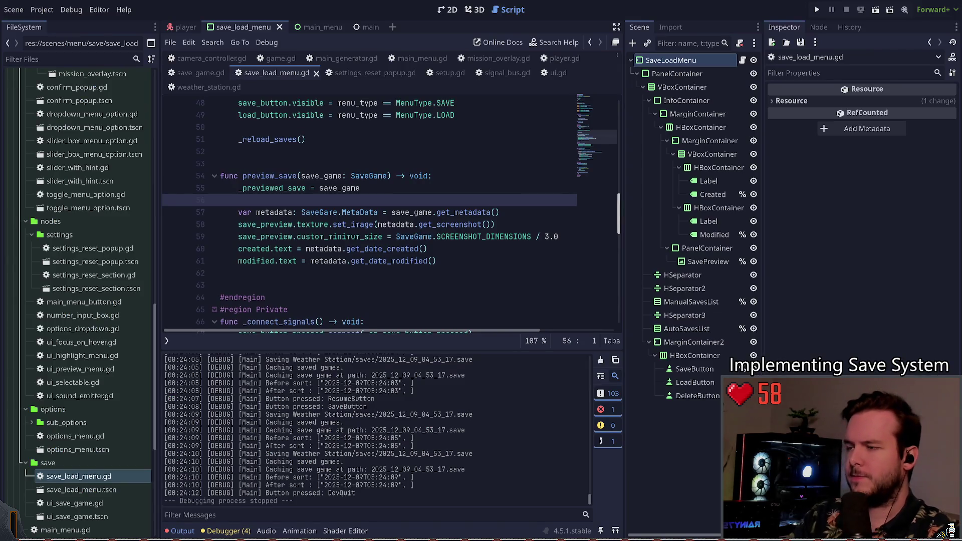
Place the caret on line 55 of save_load_menu.gd and run the Weather Station project.
click(390, 194)
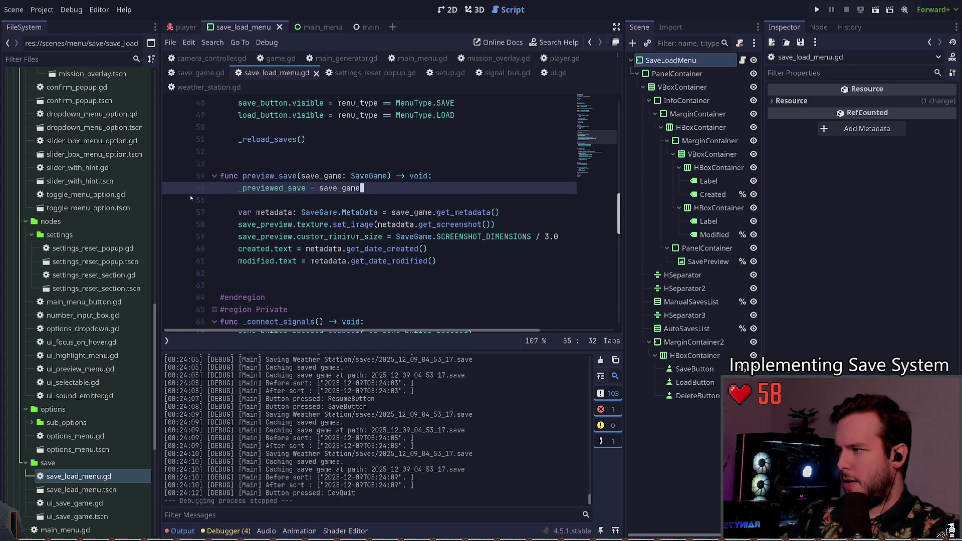
click(816, 10)
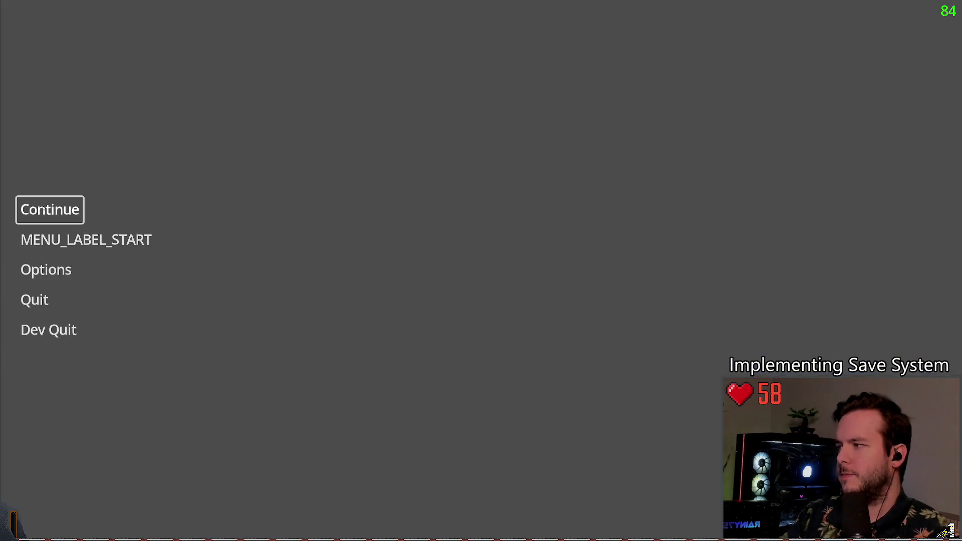
Start the game, pause, and save over the 2025-12-09T04:53:17 slot.
key(Return)
key(Escape)
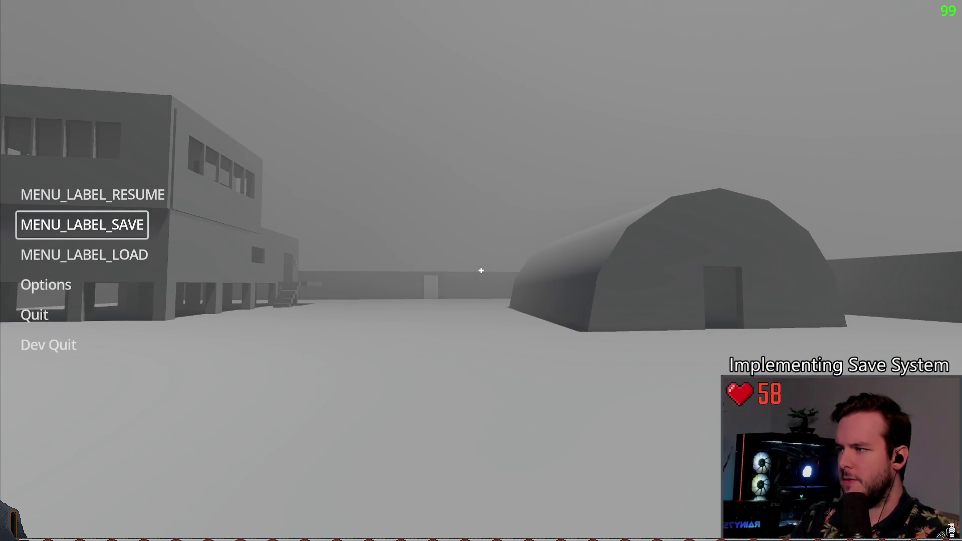
click(100, 224)
click(218, 255)
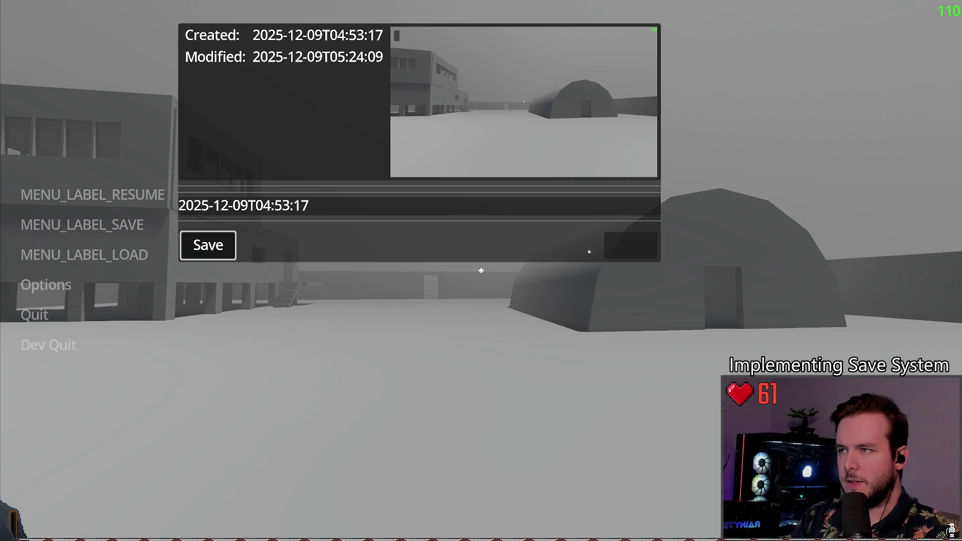
click(208, 245)
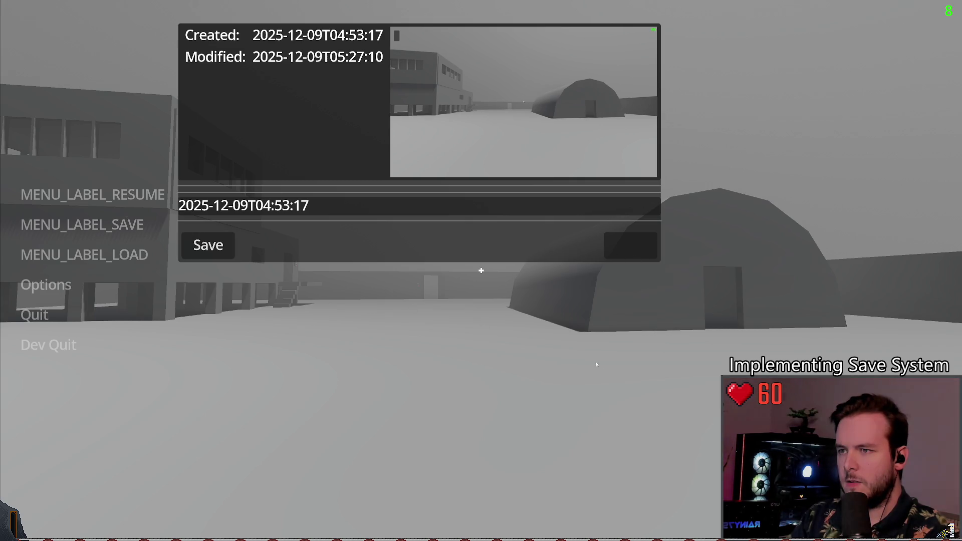
Resume, then pause again and reopen the save panel to check the slot before closing it.
click(93, 195)
key(Escape)
click(81, 224)
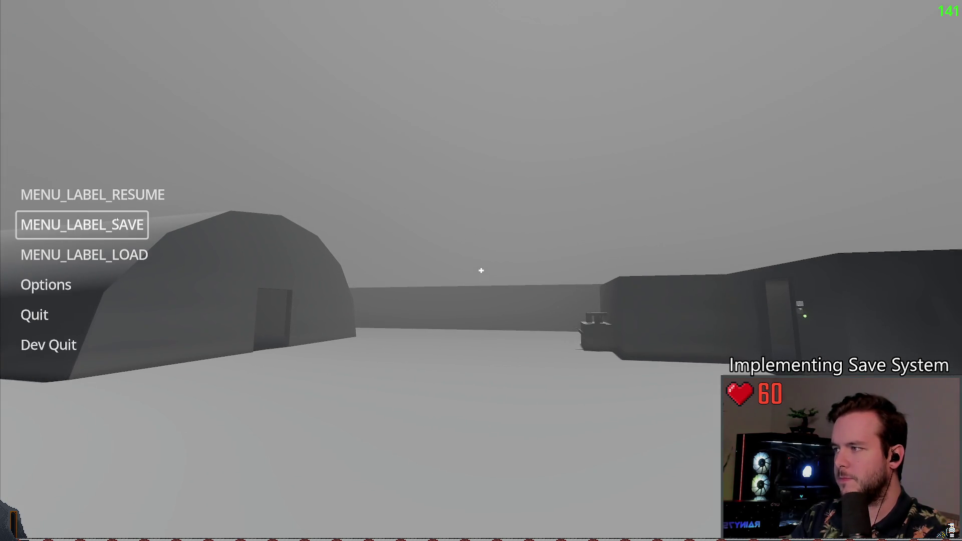
click(354, 206)
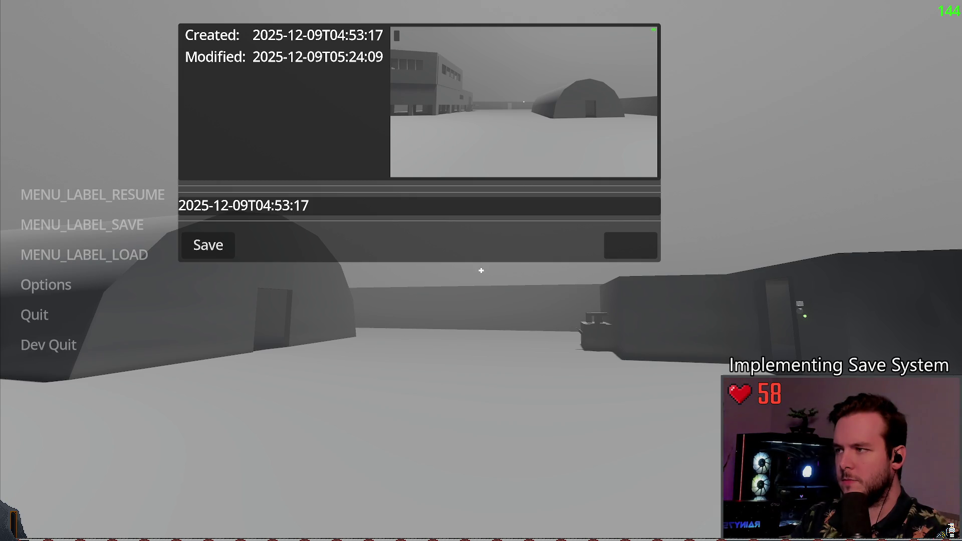
key(Tab)
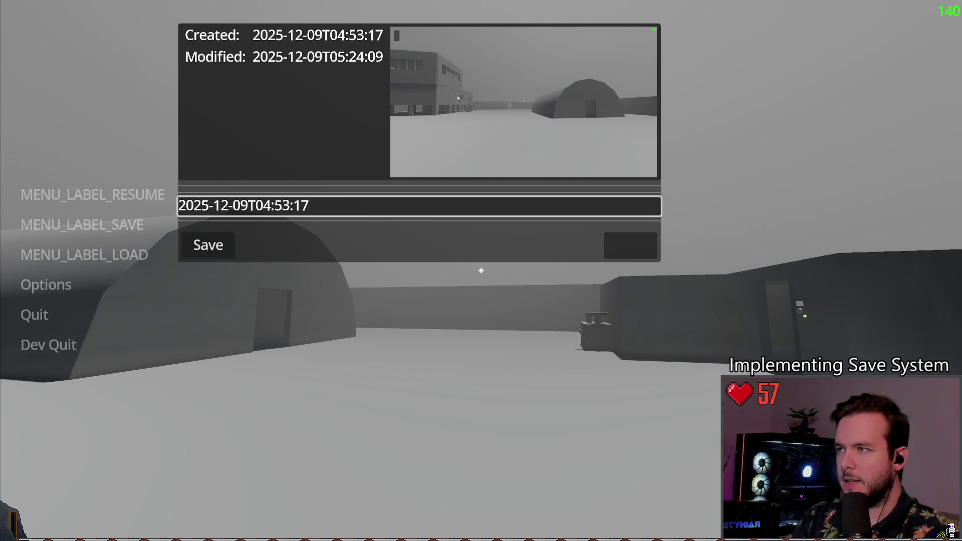
click(121, 266)
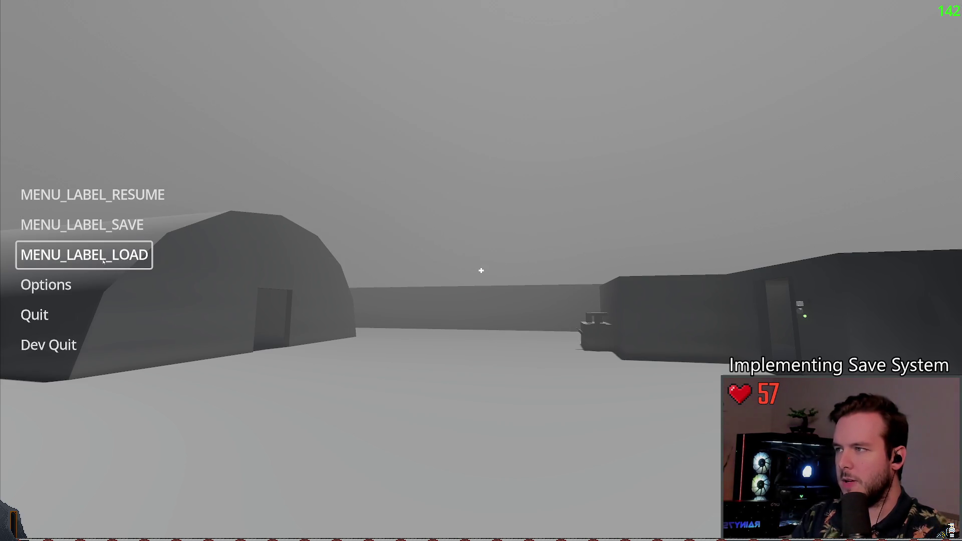
click(350, 206)
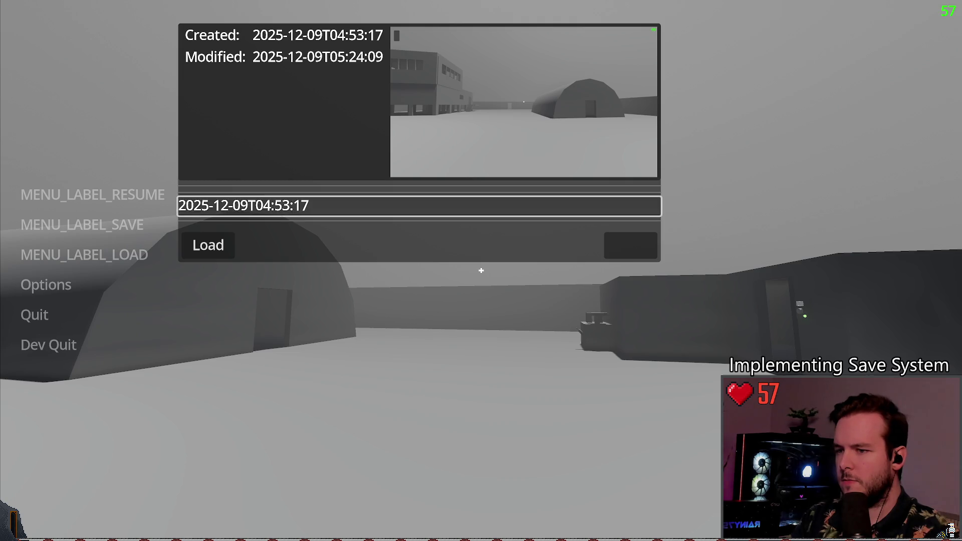
key(Tab)
click(82, 225)
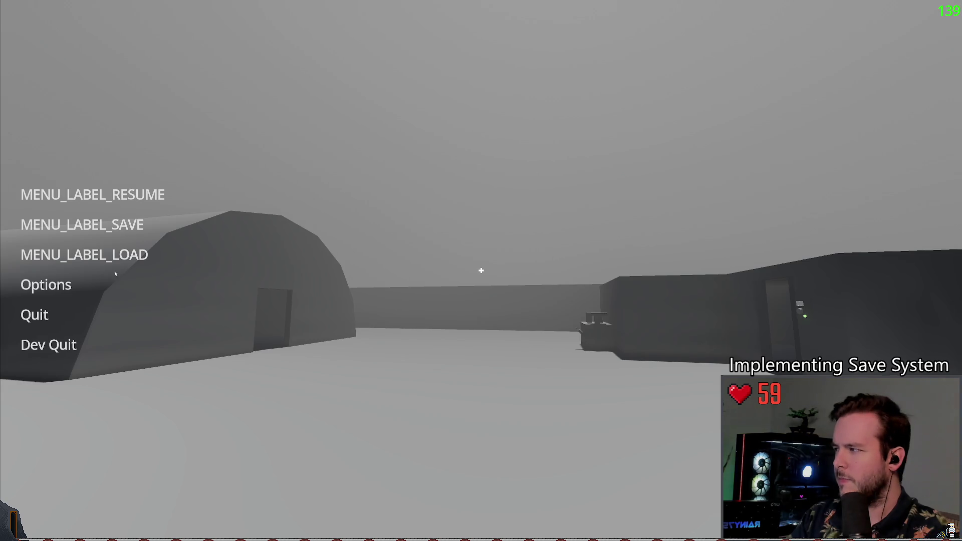
click(48, 344)
Follow the Game.save call in save_load_menu.gd to its definition in game.gd.
click(353, 212)
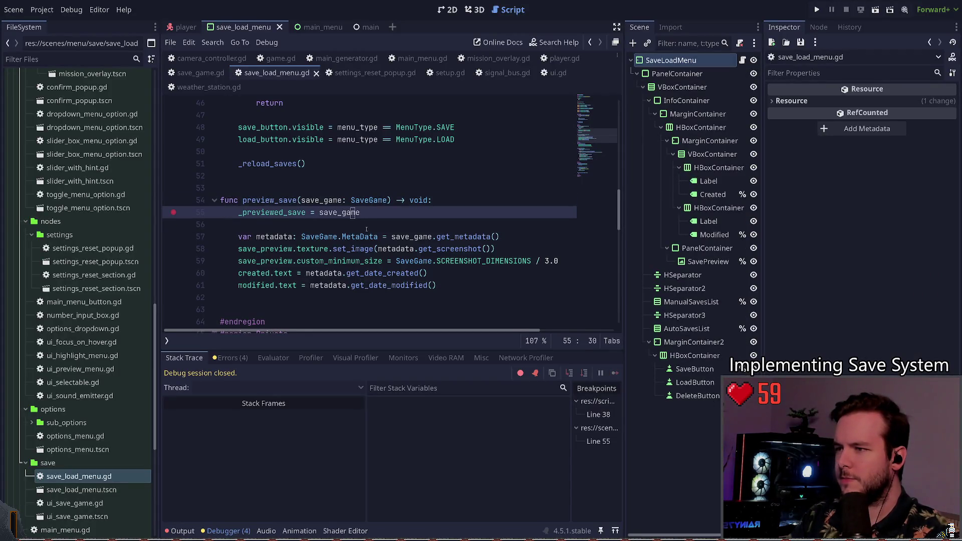
scroll(460, 214, down, 2)
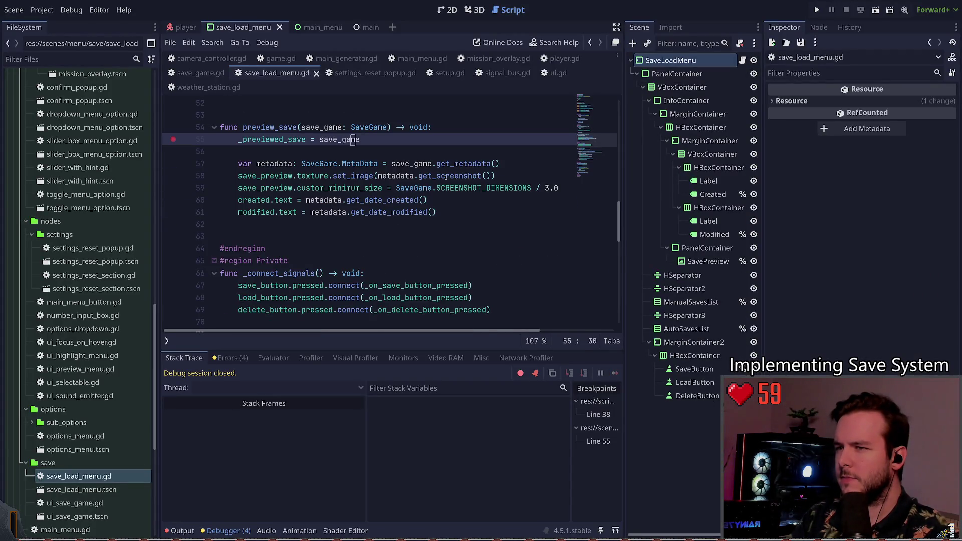
click(316, 236)
scroll(316, 240, down, 8)
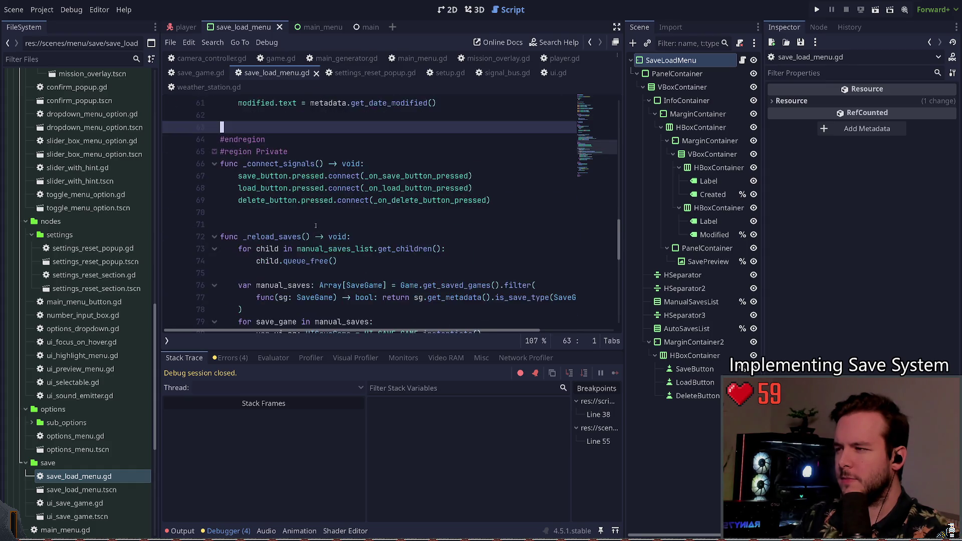
scroll(316, 240, down, 4)
click(350, 200)
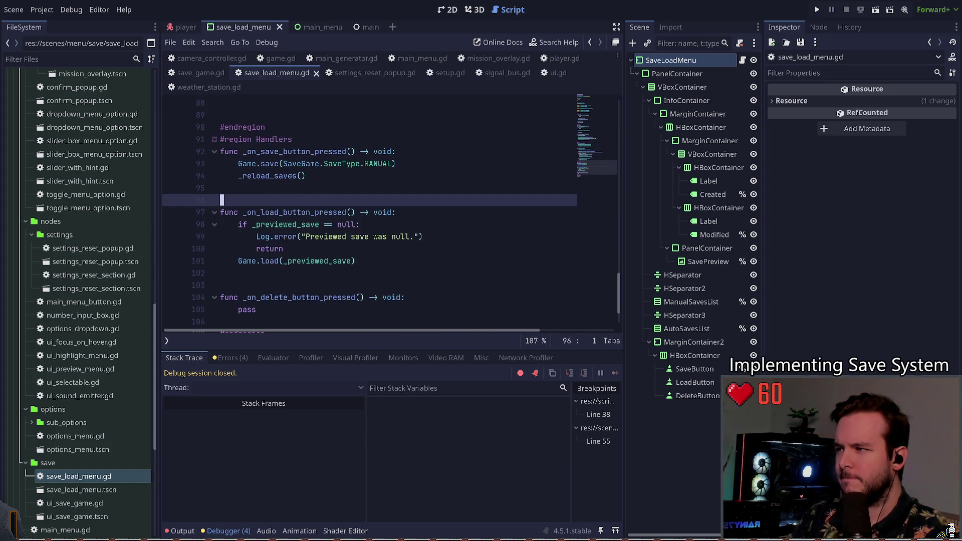
click(356, 173)
ctrl+click(269, 164)
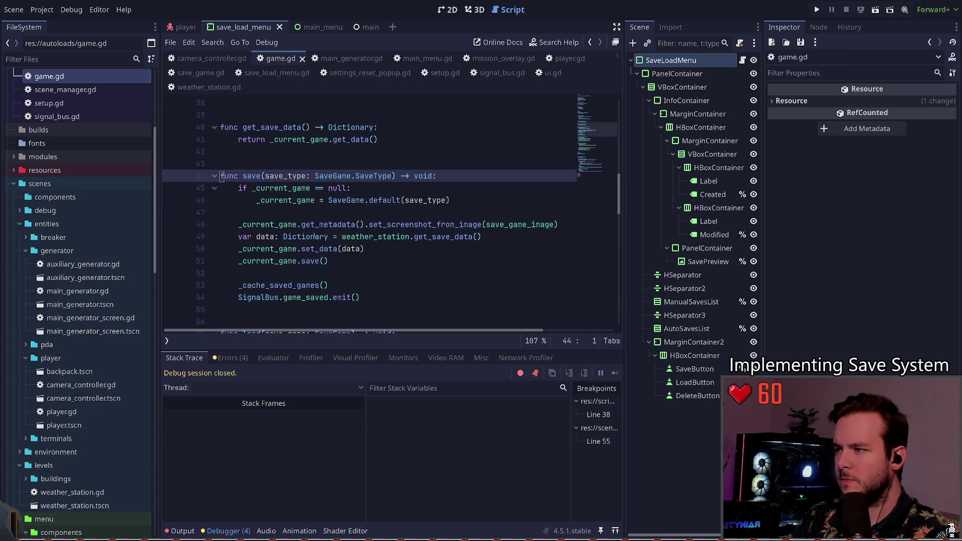
Open set_screenshot_from_image's definition in save_game.gd from game.gd's save function.
click(319, 214)
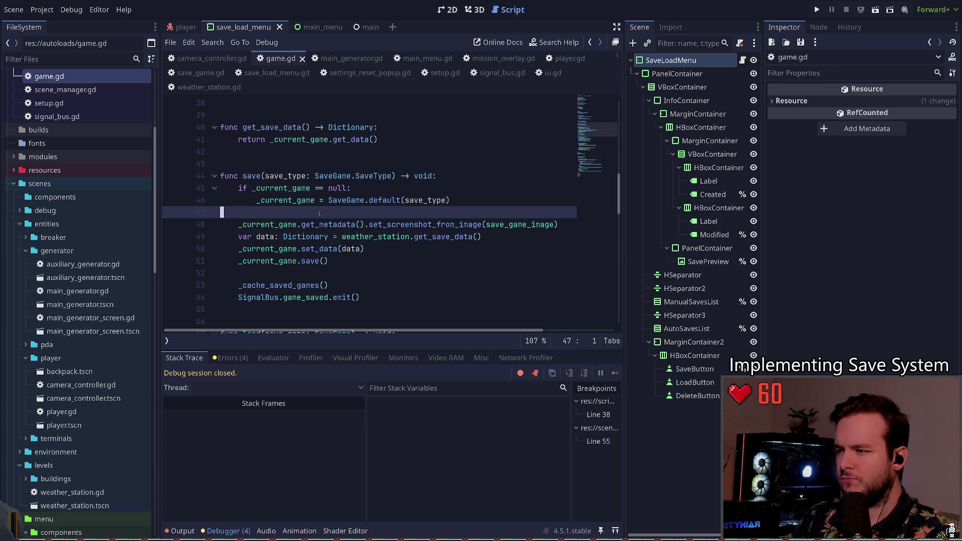
scroll(353, 263, down, 1)
click(339, 241)
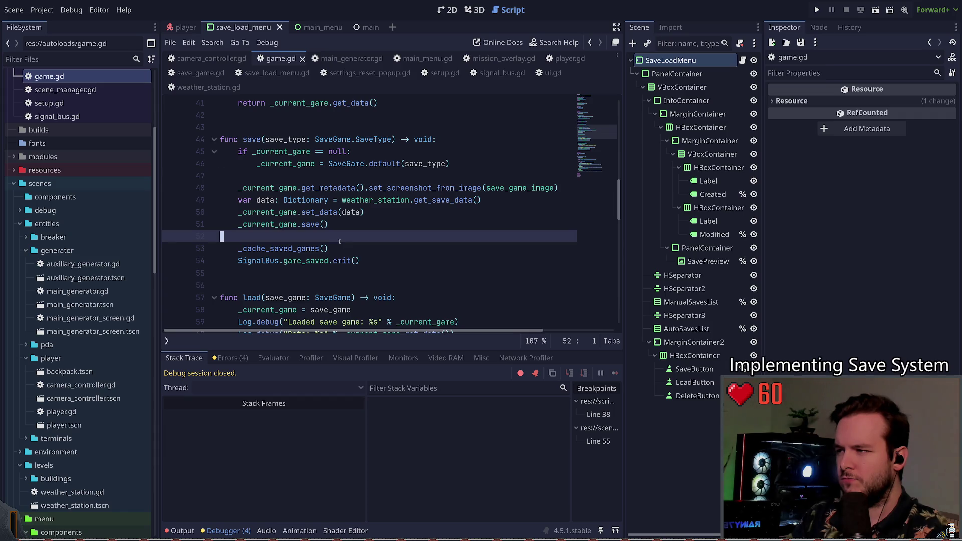
ctrl+click(381, 188)
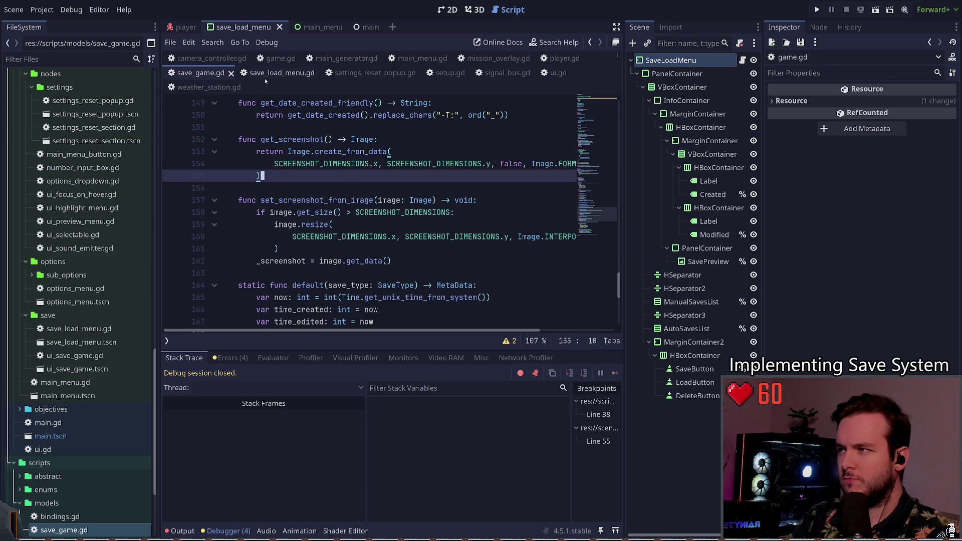
Switch to save_load_menu.gd and inspect how _reload_saves filters manual saves from get_saved_games.
click(280, 72)
click(323, 175)
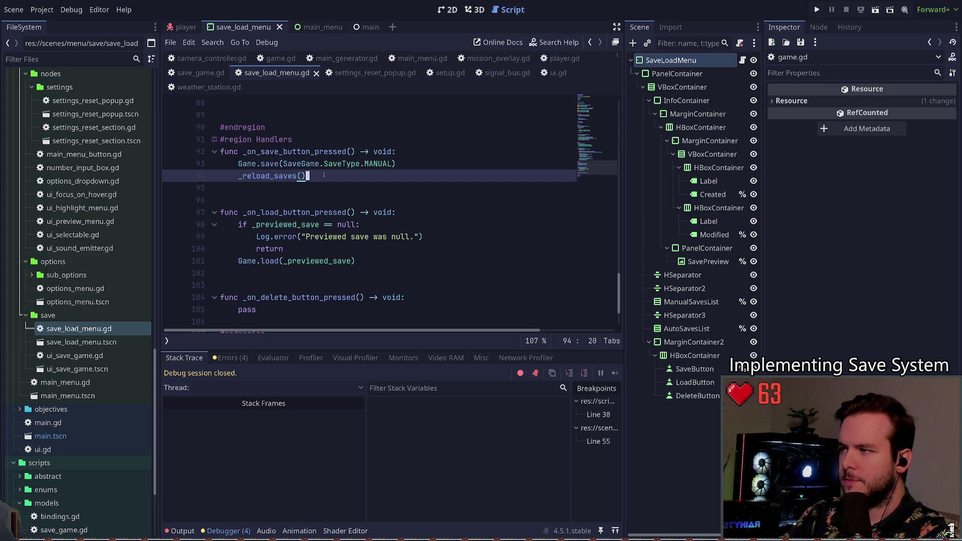
ctrl+click(324, 175)
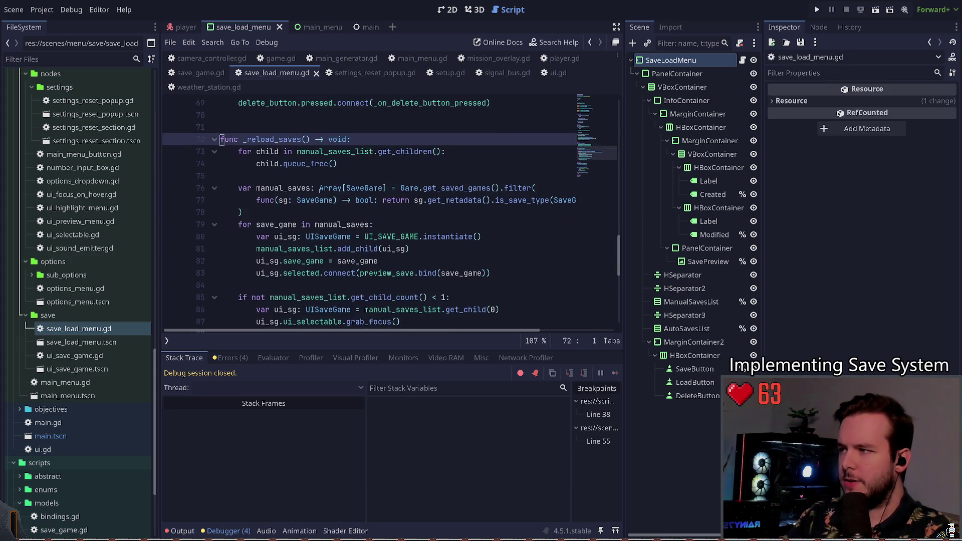
scroll(320, 177, down, 1)
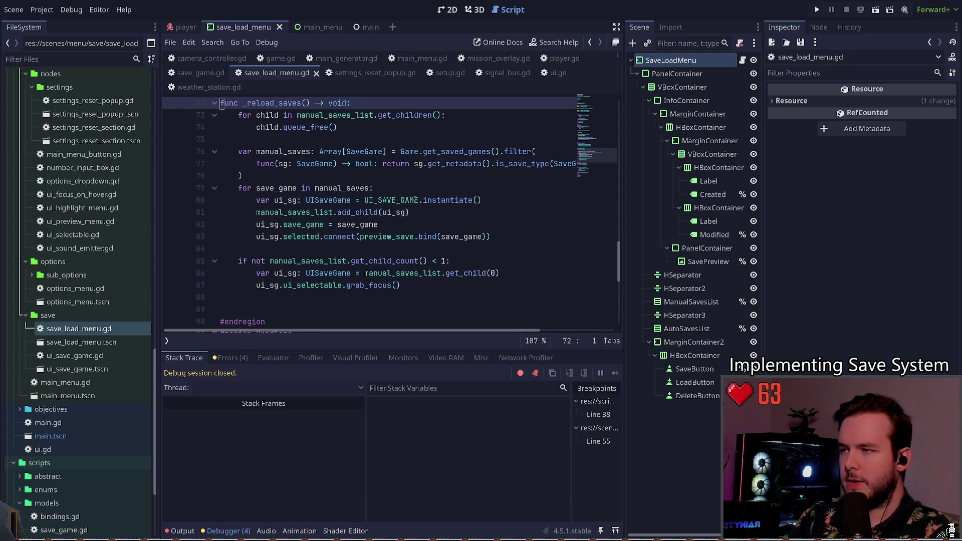
click(319, 177)
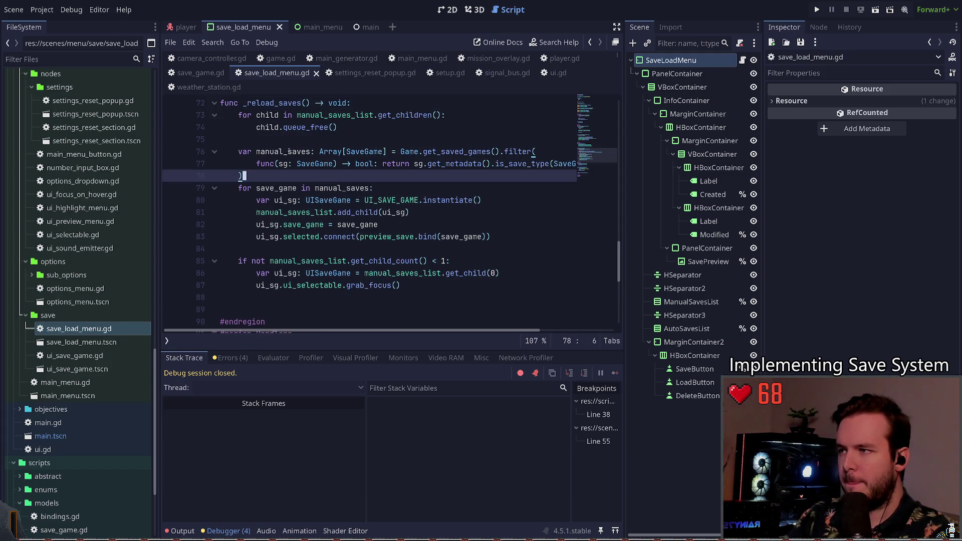
click(452, 151)
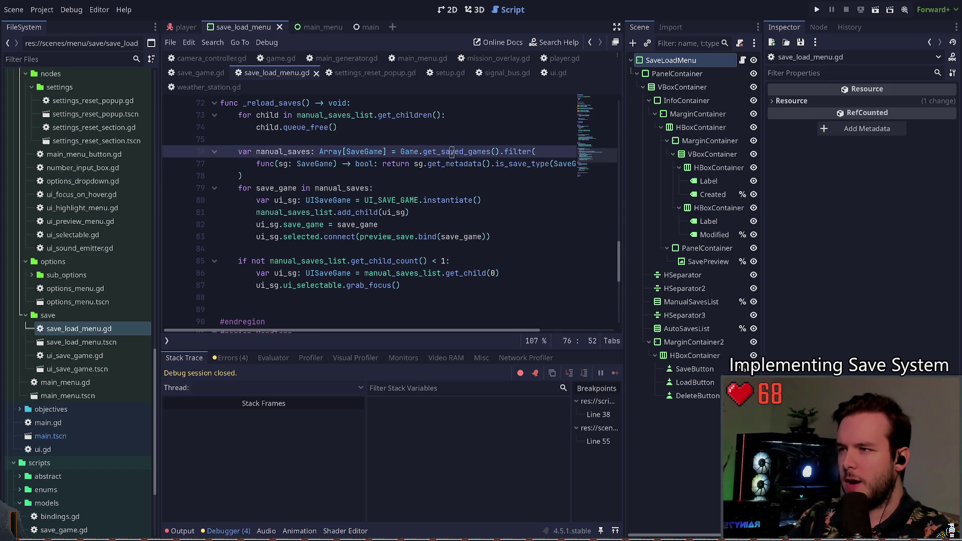
click(395, 137)
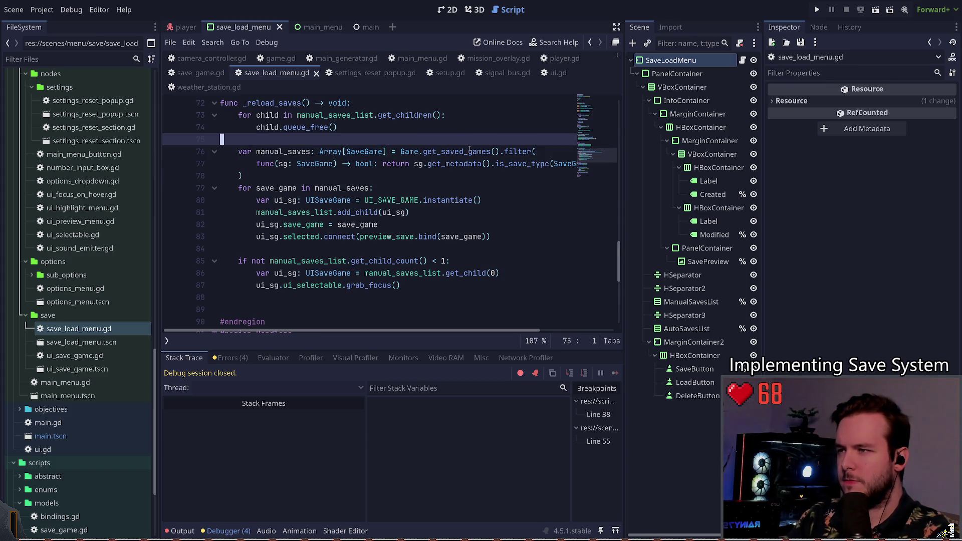
Revisit _reload_saves, then open Game.save's definition in game.gd.
scroll(344, 163, down, 2)
scroll(345, 164, down, 4)
click(265, 153)
ctrl+click(266, 152)
scroll(281, 189, down, 10)
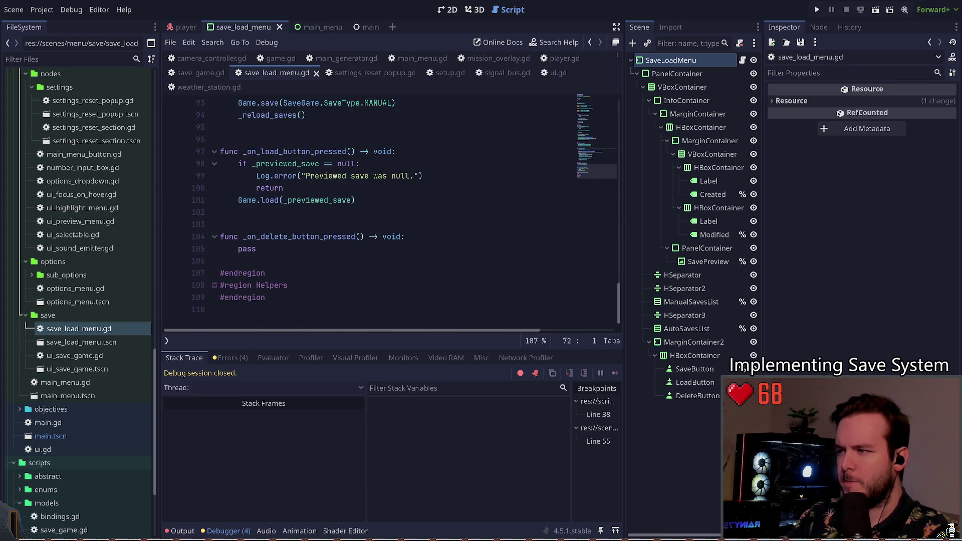
scroll(283, 201, up, 2)
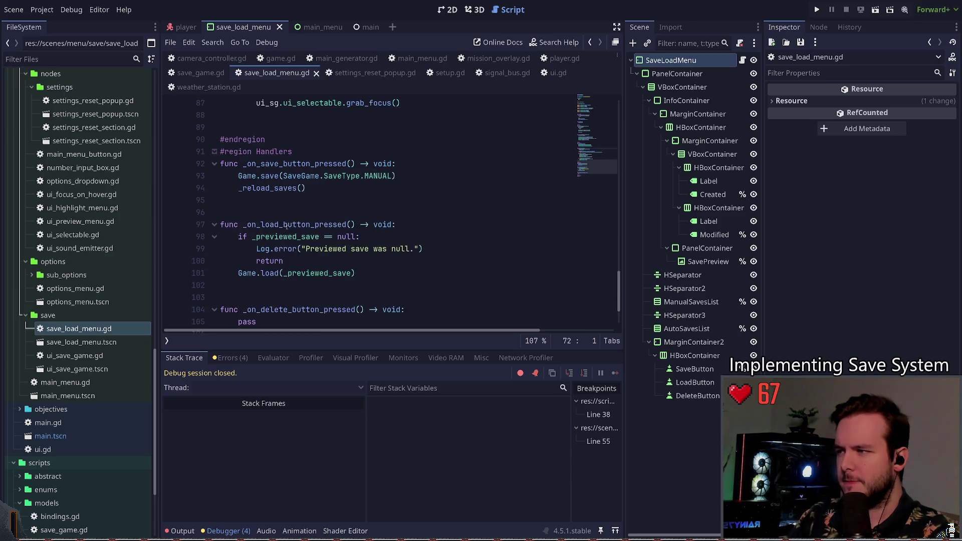
click(288, 205)
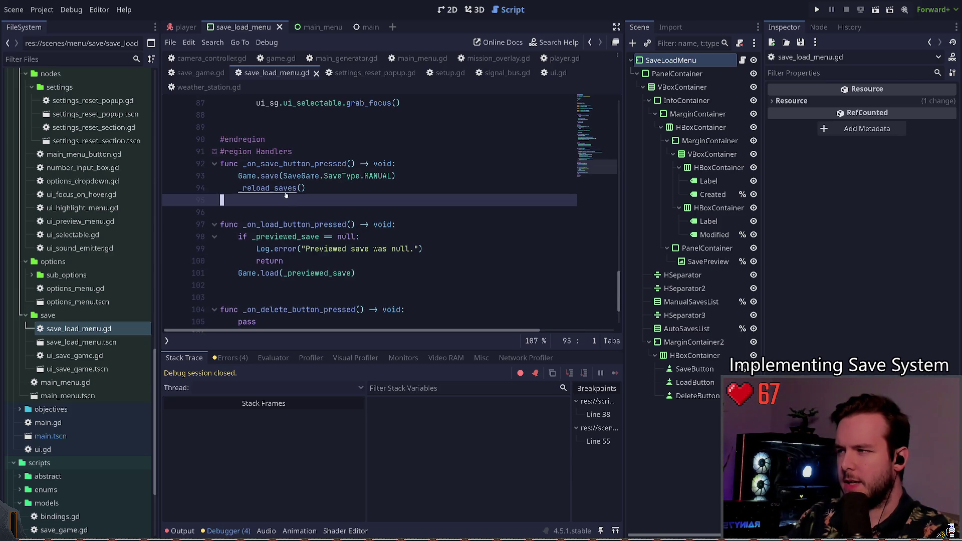
ctrl+click(274, 178)
scroll(278, 210, down, 3)
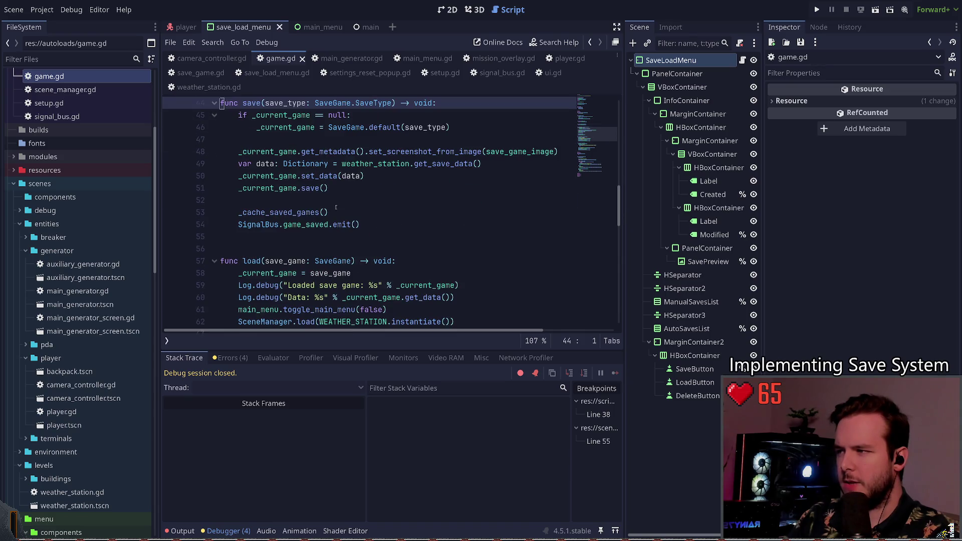
click(278, 201)
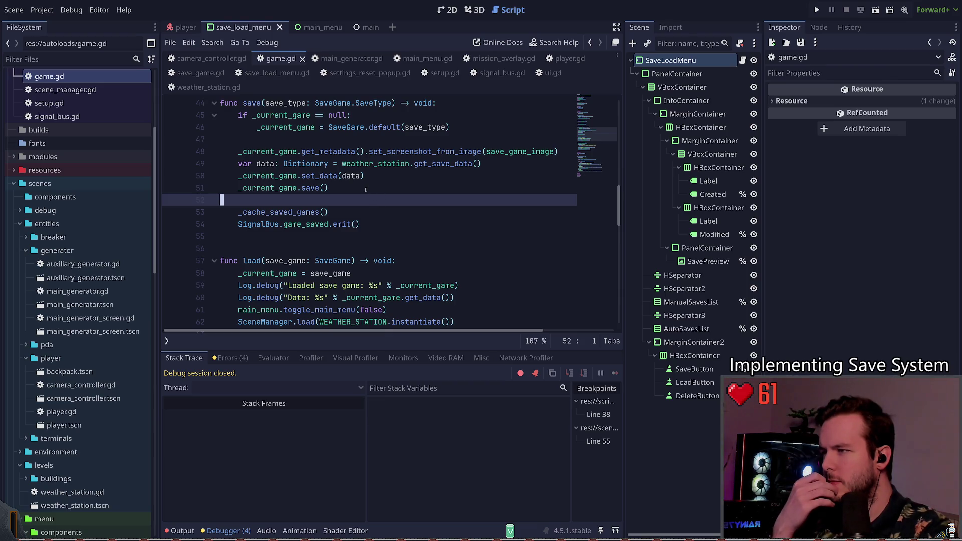
ctrl+click(291, 212)
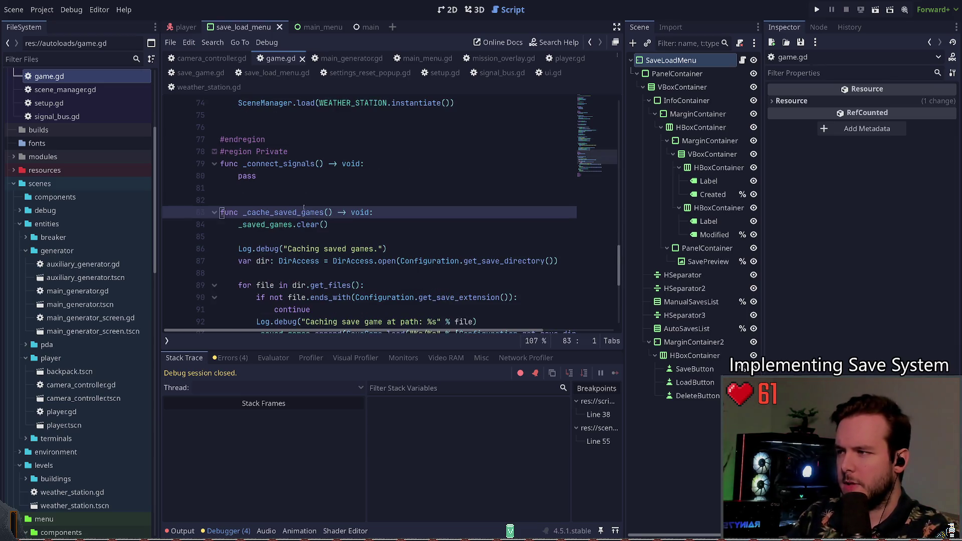
key(Down)
key(Down)
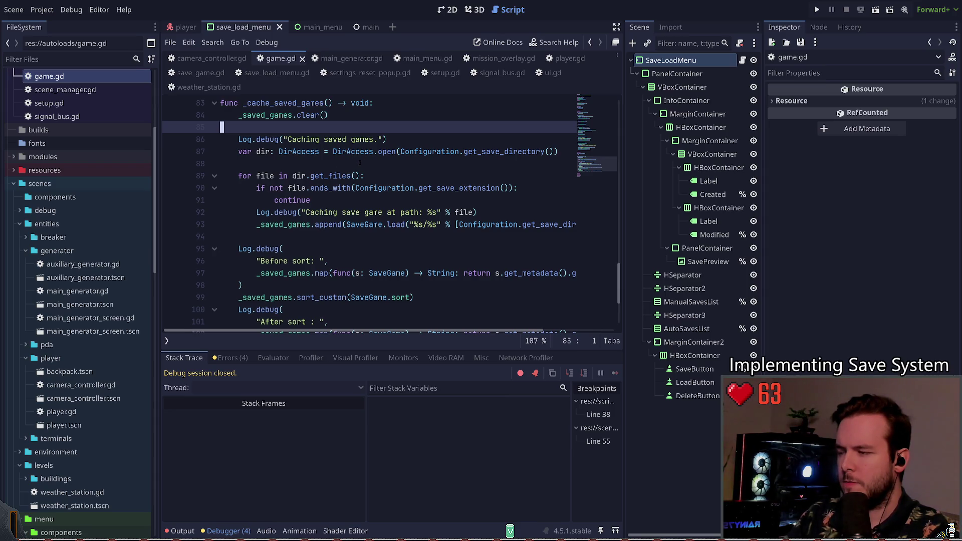
scroll(360, 163, down, 3)
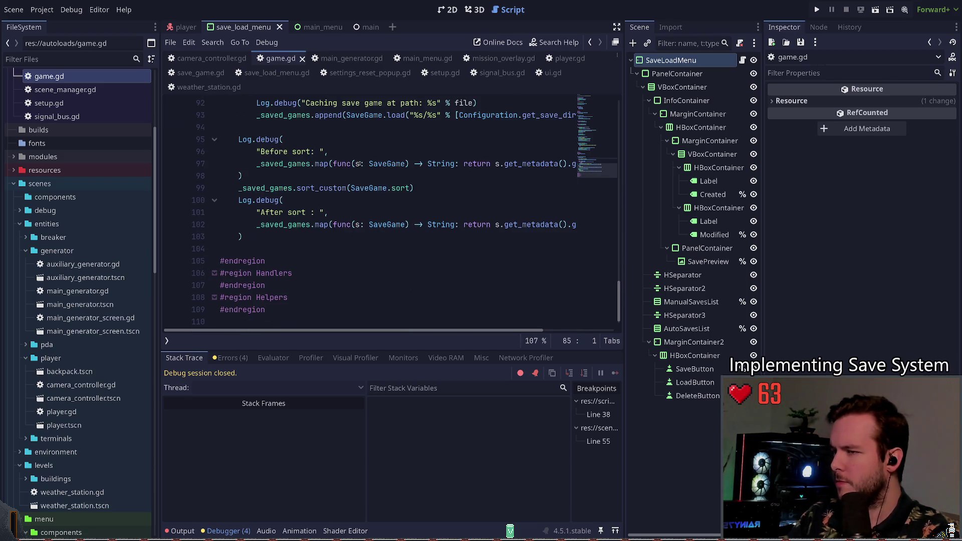
scroll(368, 176, up, 2)
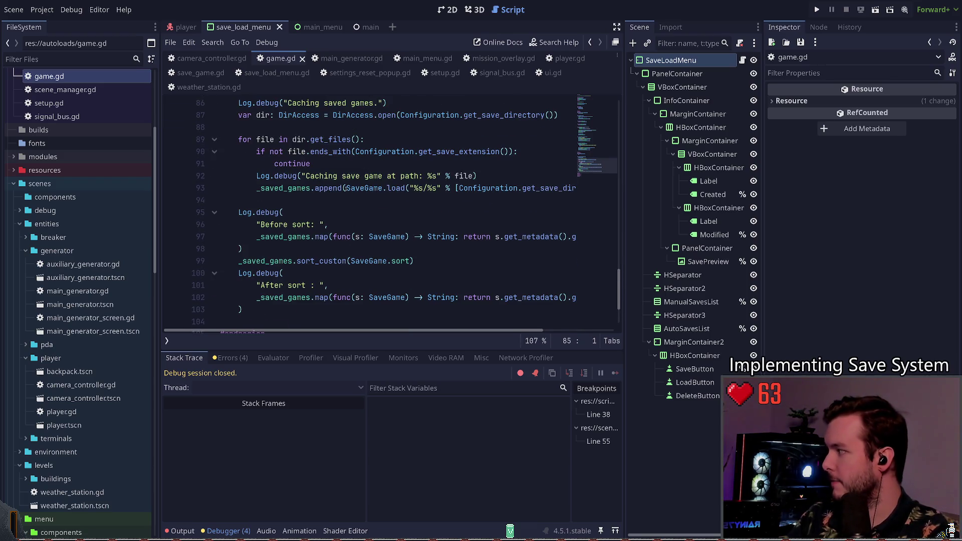
scroll(346, 195, up, 3)
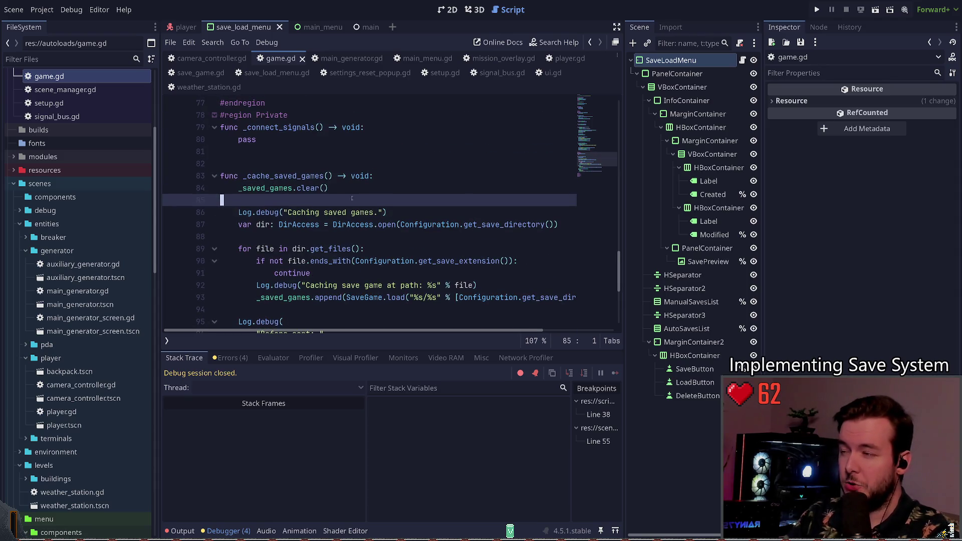
scroll(351, 195, up, 5)
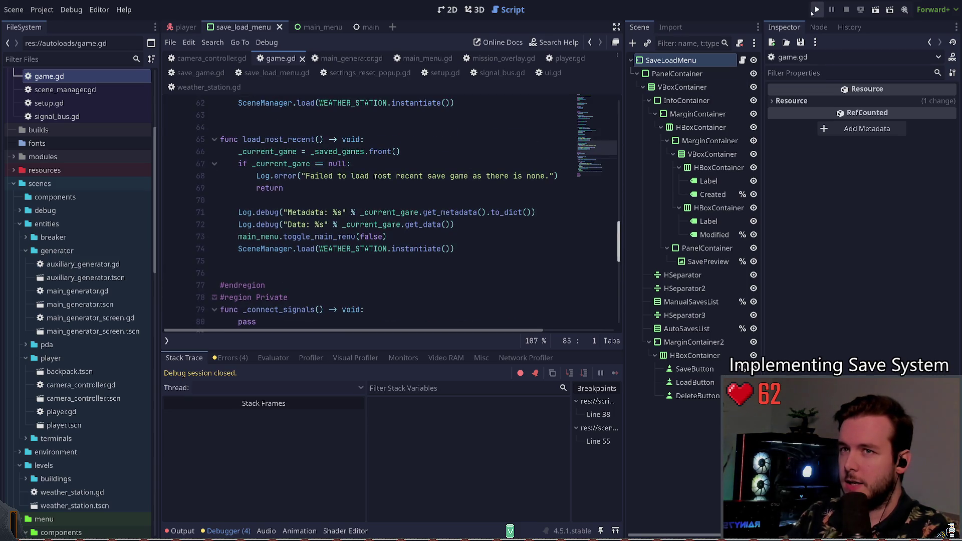
click(817, 10)
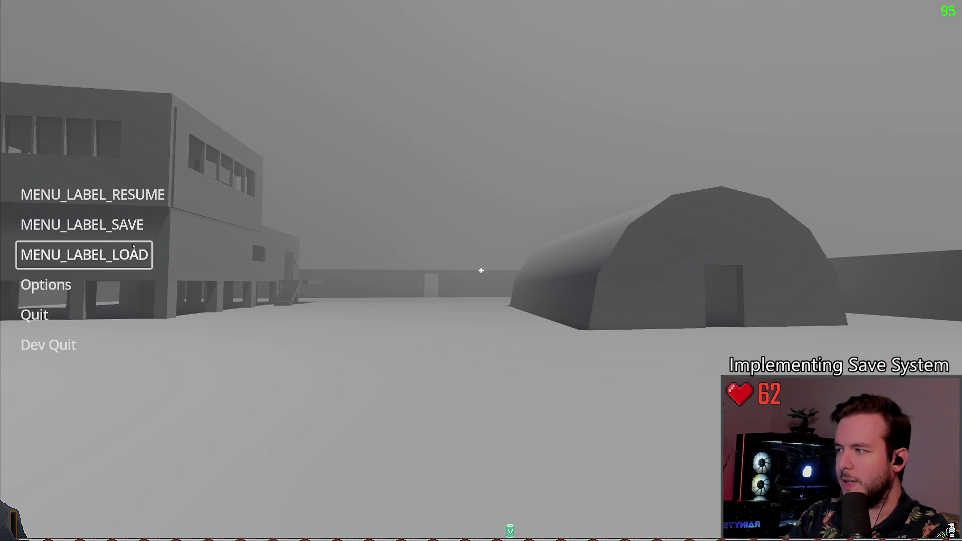
Save the game over the slot from the pause menu and reopen the save panel.
key(Up)
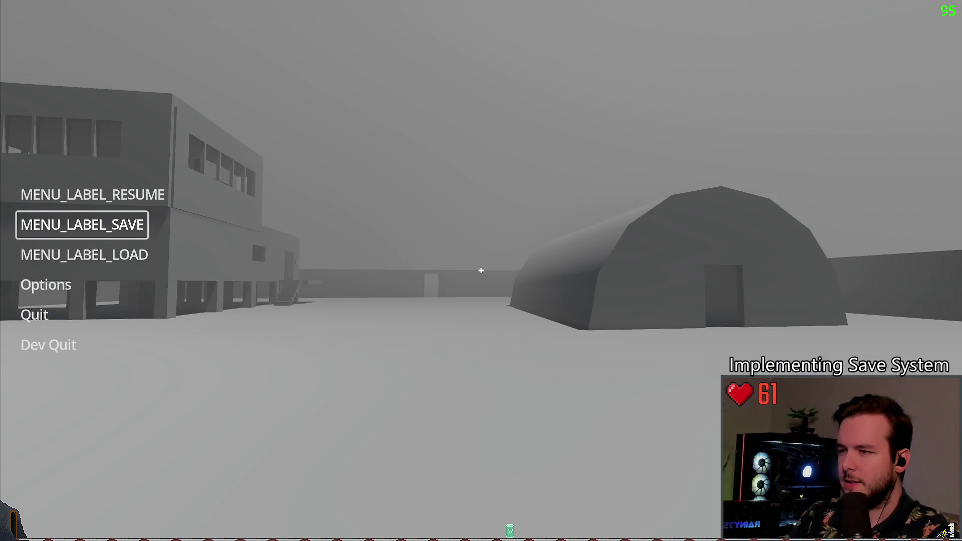
key(Return)
click(219, 253)
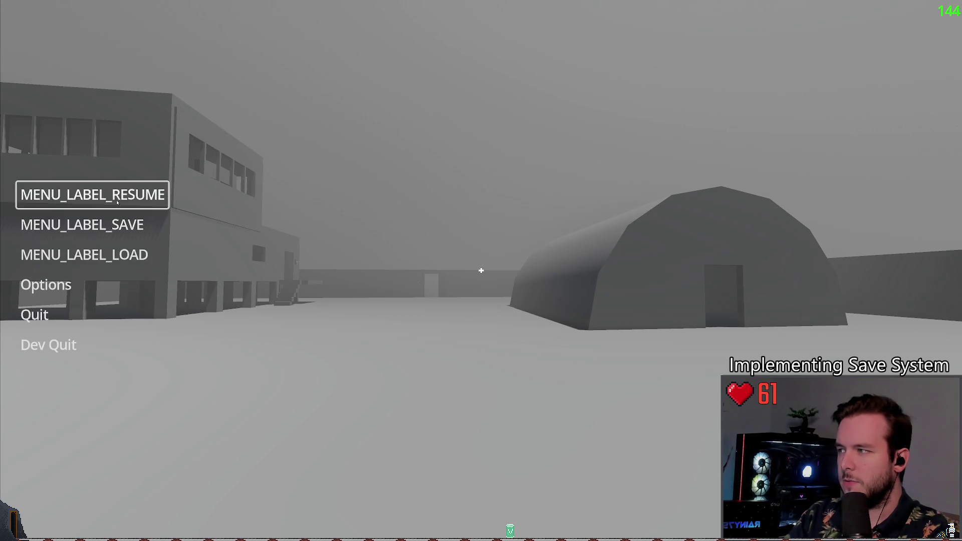
click(108, 213)
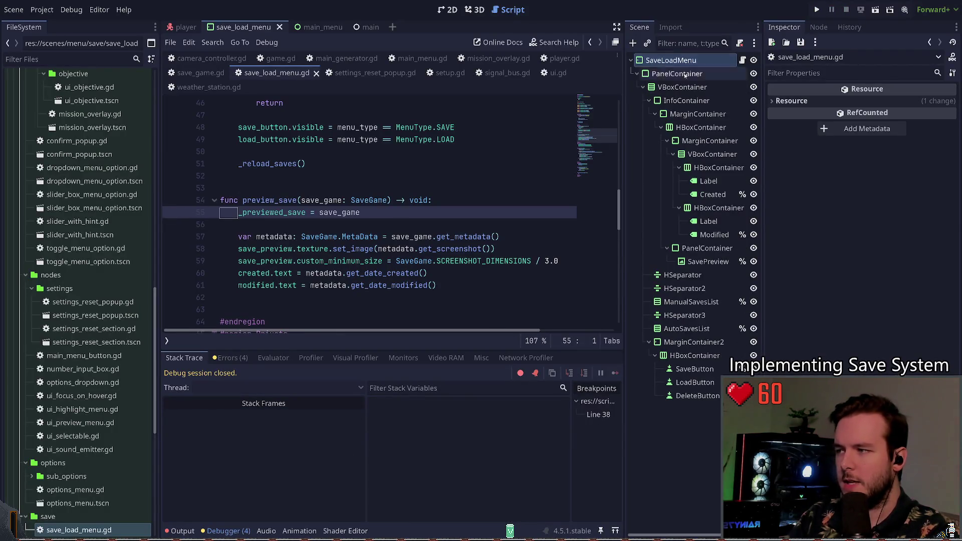
Relaunch with F5, continue from the latest save, and overwrite the slot twice.
key(F5)
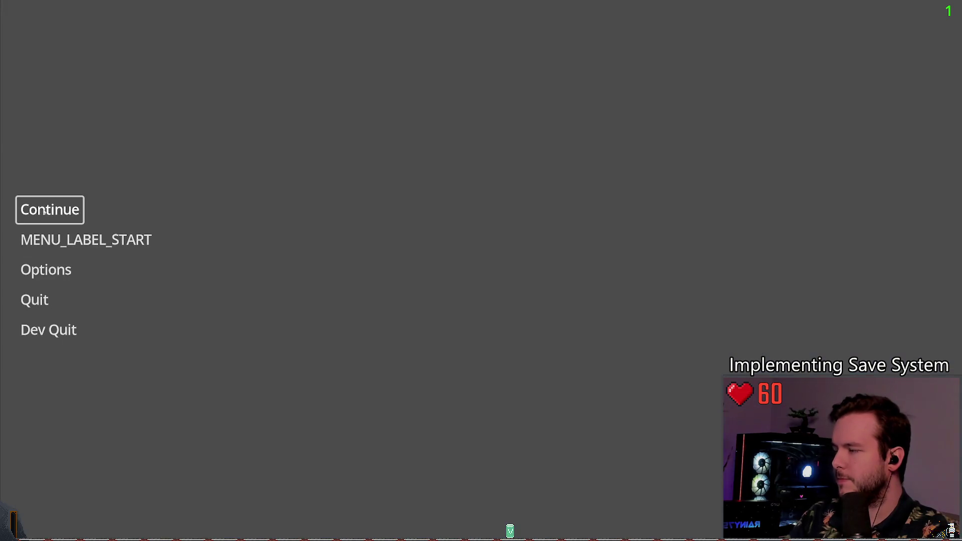
click(46, 210)
key(Escape)
click(179, 238)
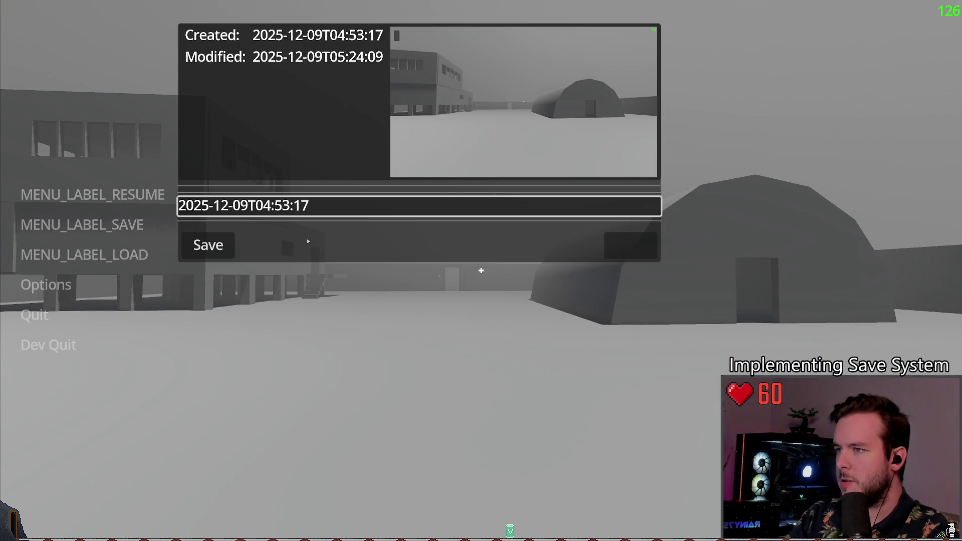
key(Escape)
key(Escape)
key(Escape)
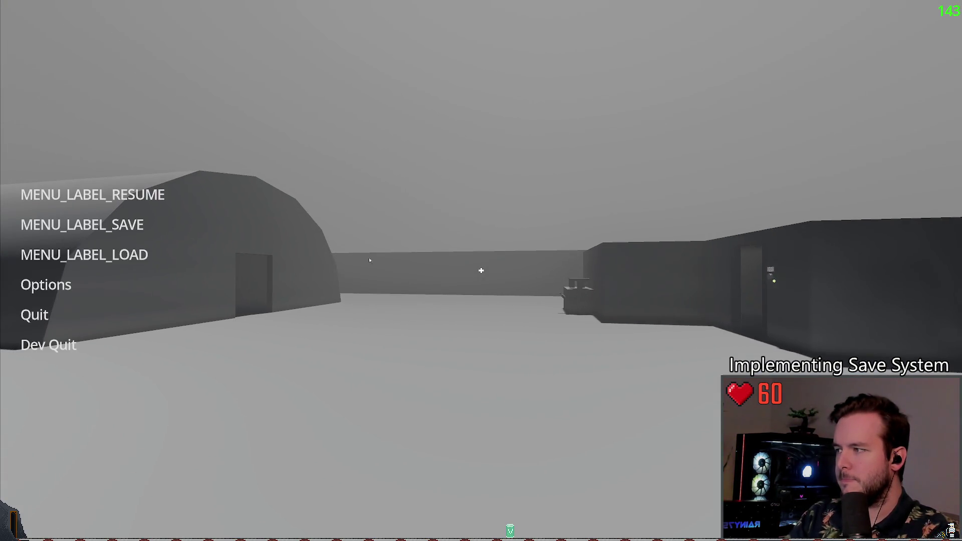
key(Down)
key(Return)
click(218, 247)
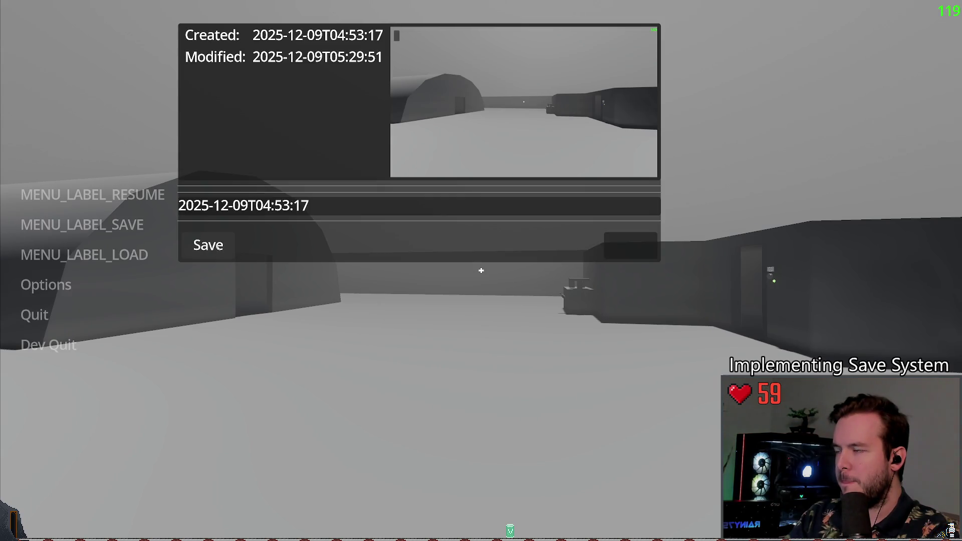
key(Escape)
key(Escape)
key(Escape)
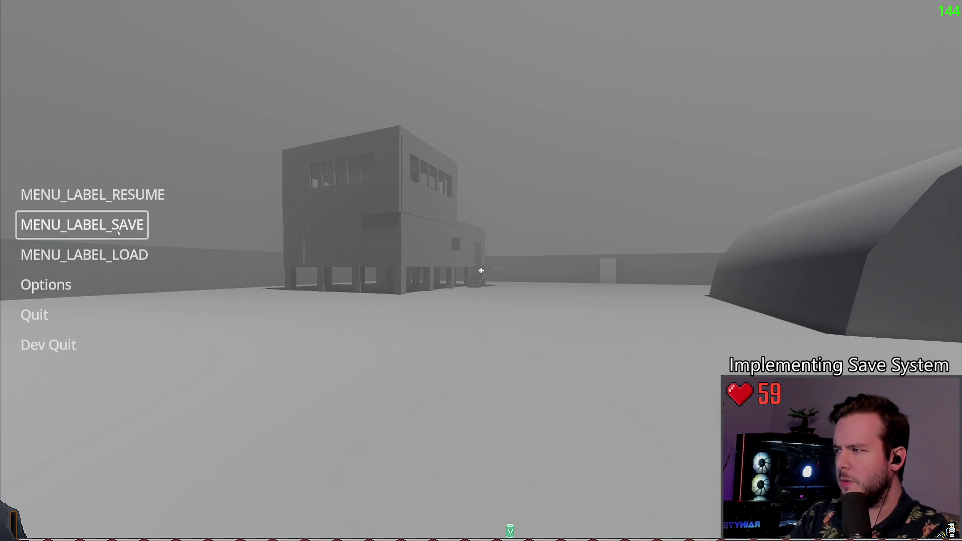
click(124, 234)
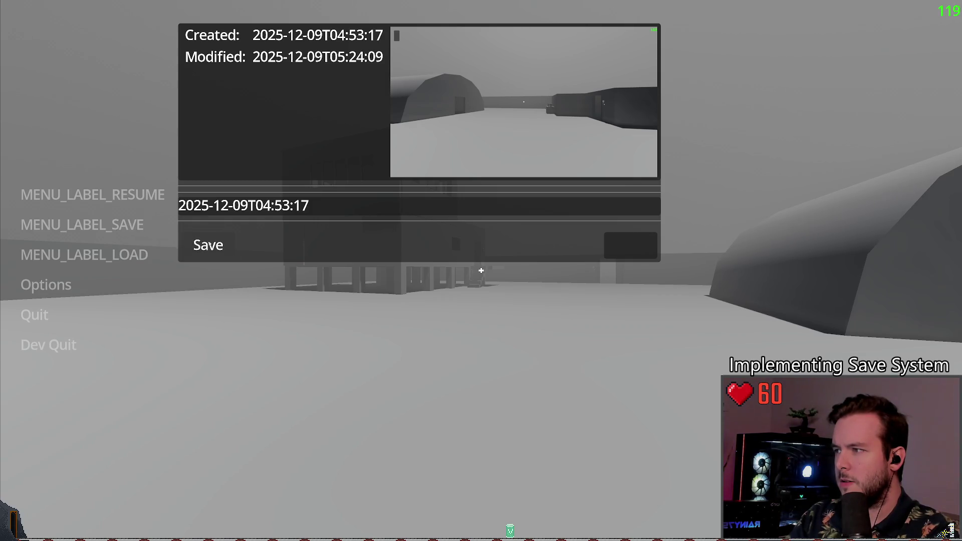
click(271, 184)
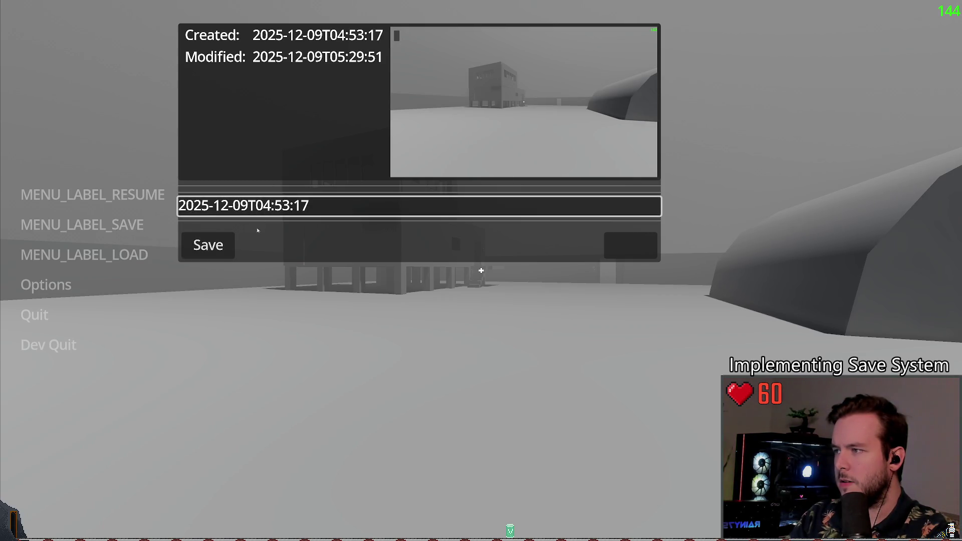
click(93, 196)
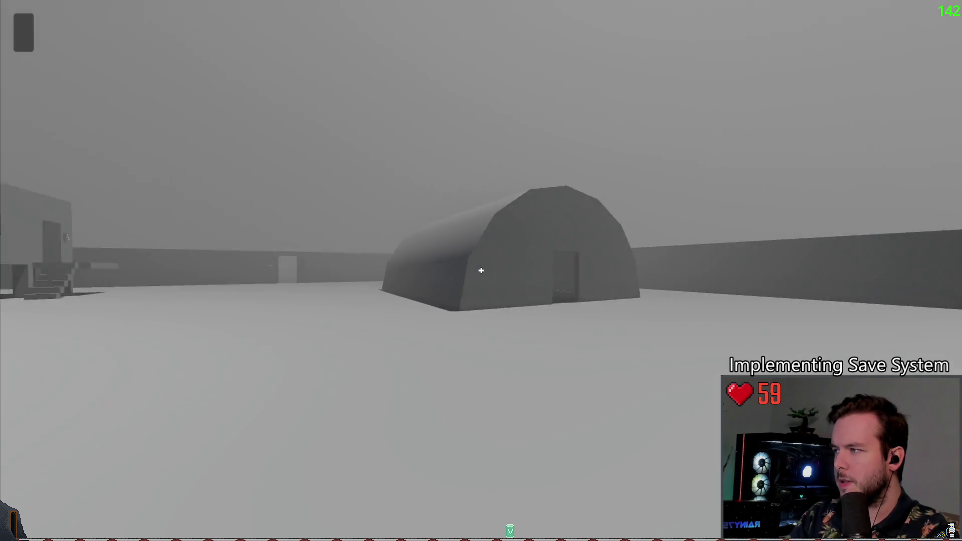
Save over the slot once more, then Dev Quit back to the editor.
key(Escape)
click(83, 225)
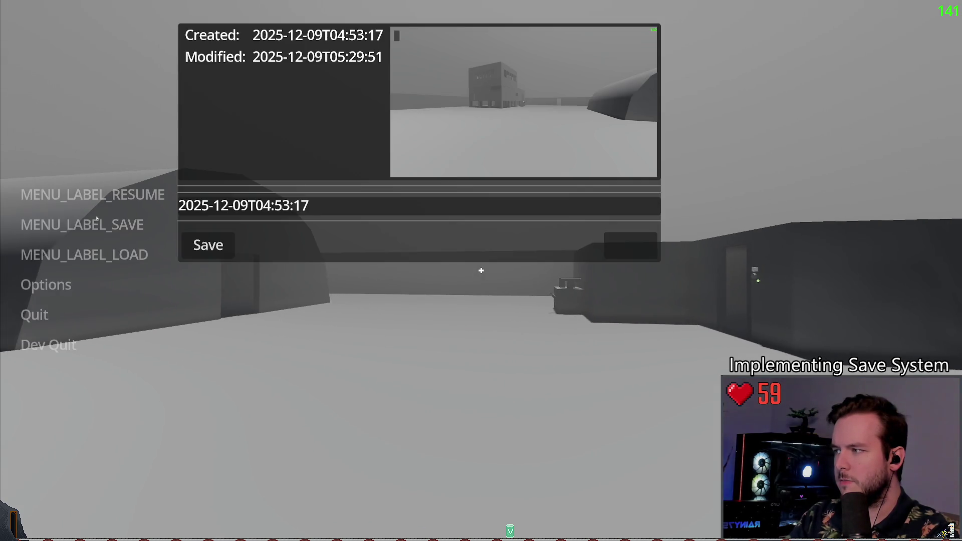
click(217, 253)
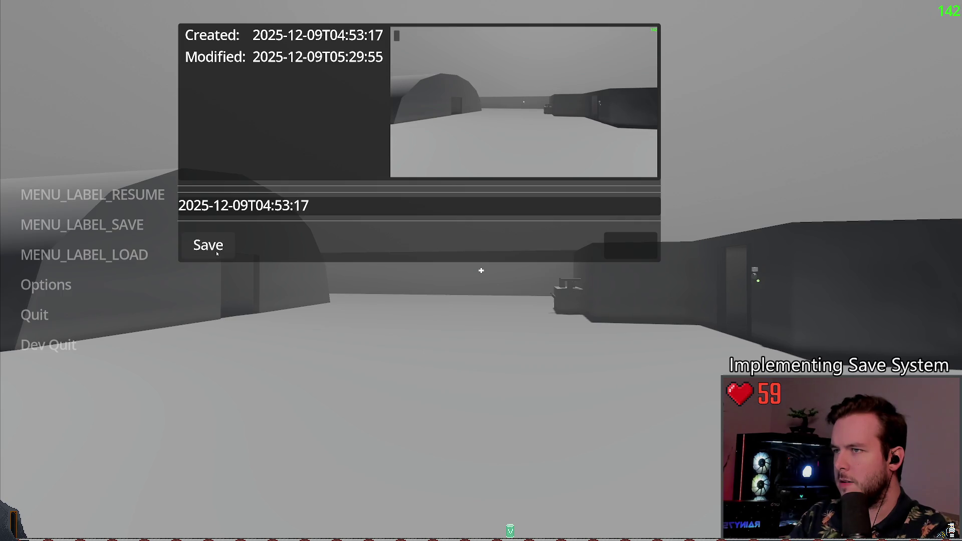
click(93, 196)
key(Escape)
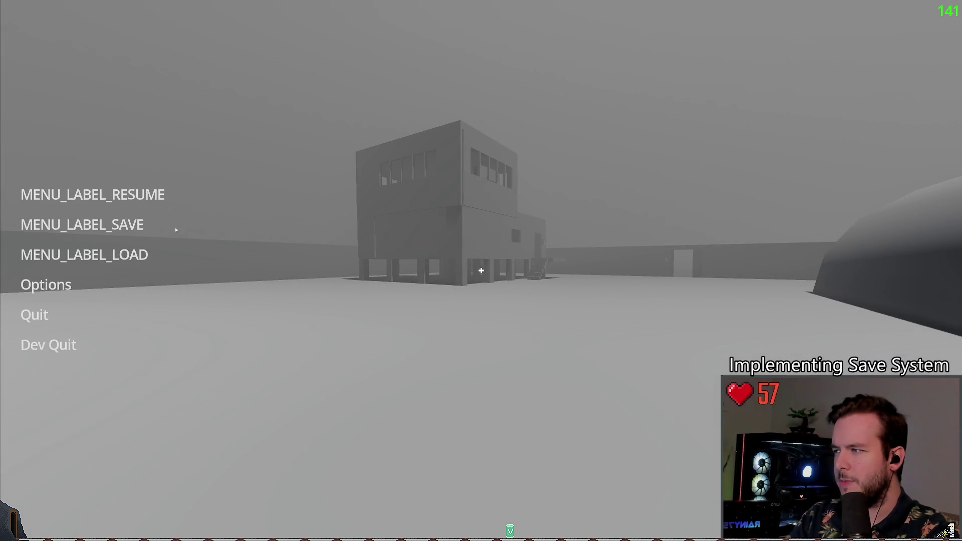
click(140, 226)
click(208, 245)
click(48, 344)
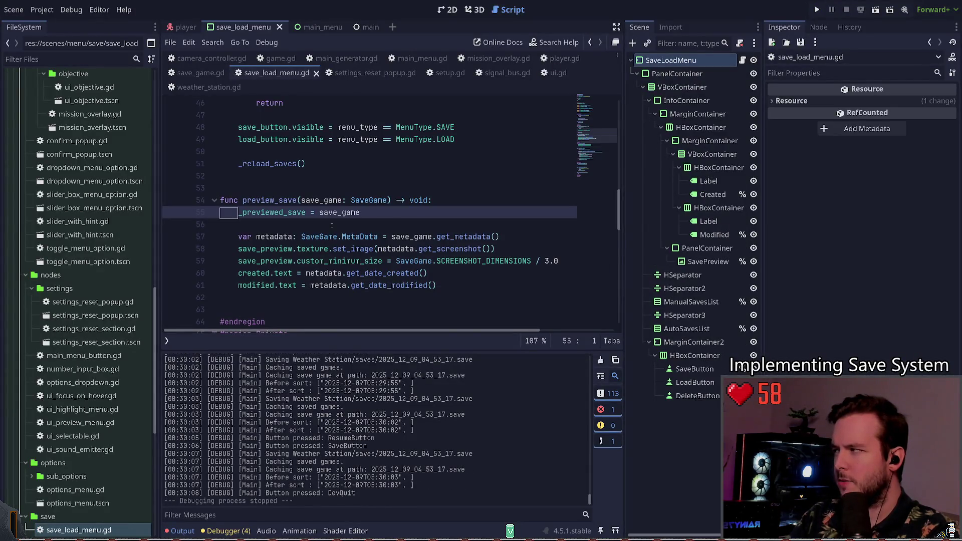
Change line 94 to `_reload_saves.call_deferred()` and run the project with F5.
scroll(338, 207, down, 12)
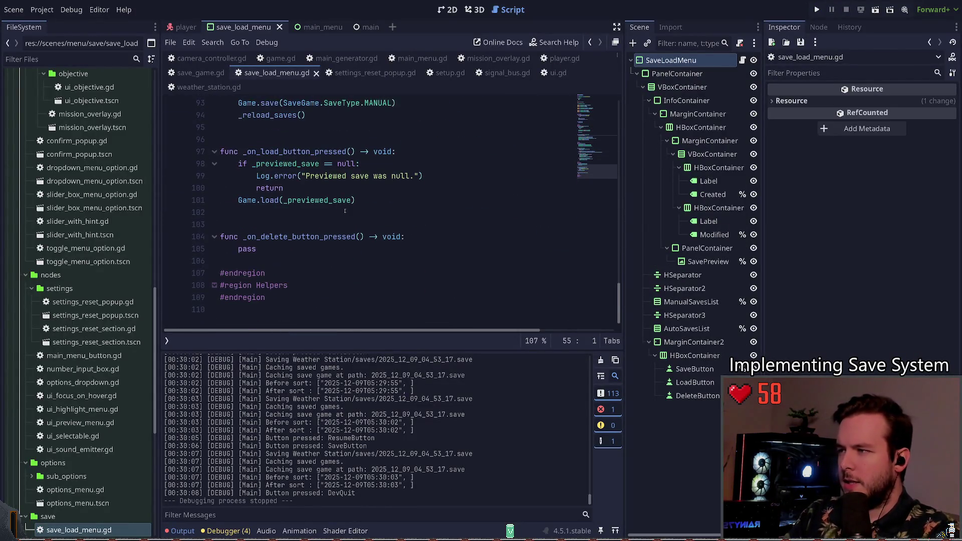
click(327, 238)
click(296, 224)
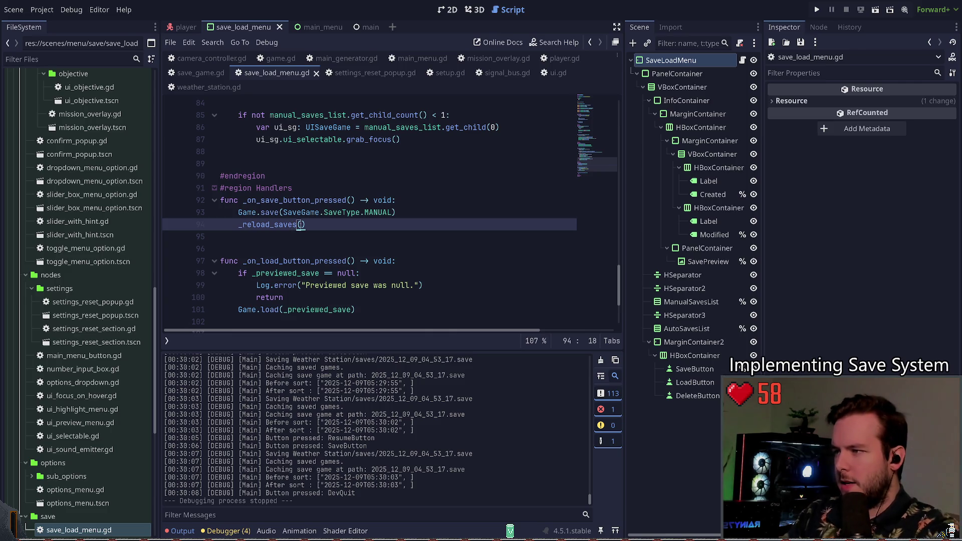
text(.call_)
key(Return)
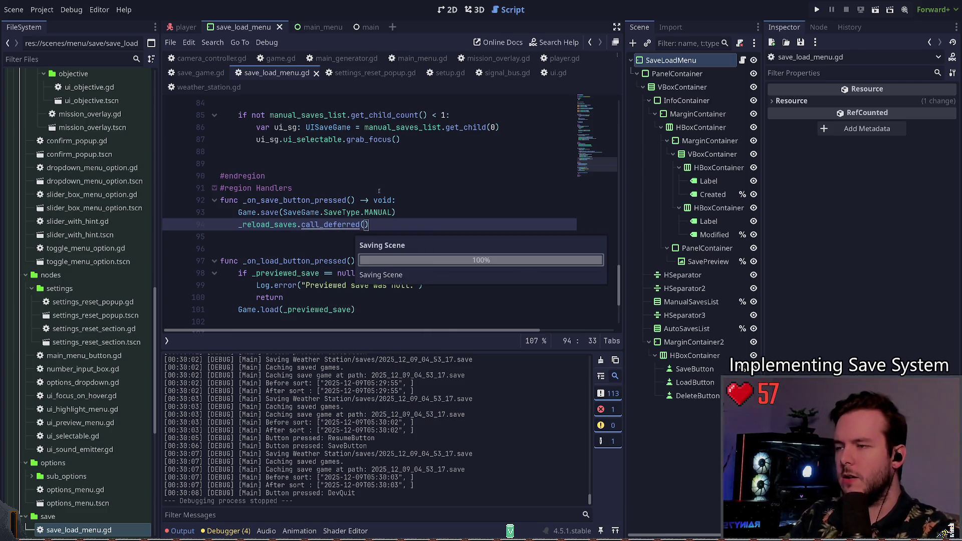
key(F5)
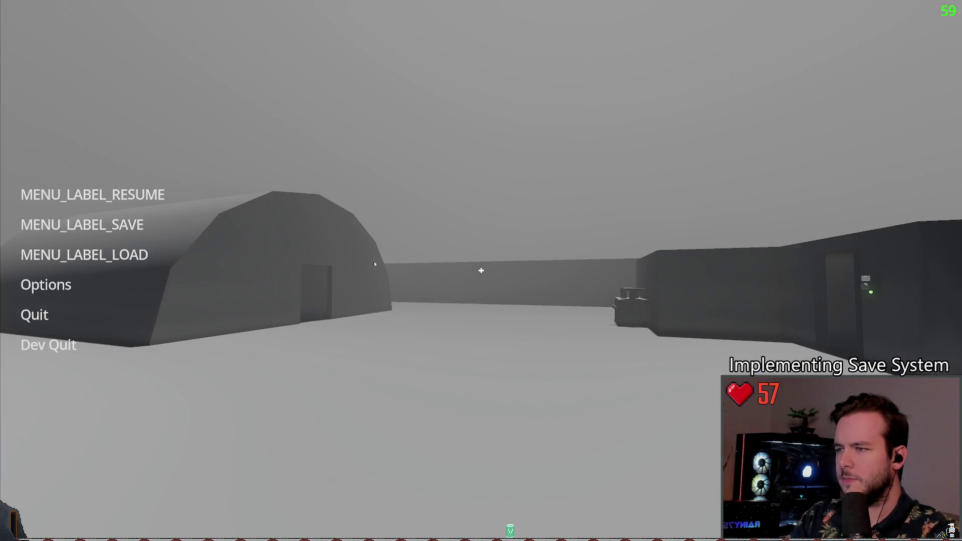
Save over the slot from the pause menu's save panel, then Dev Quit.
click(82, 225)
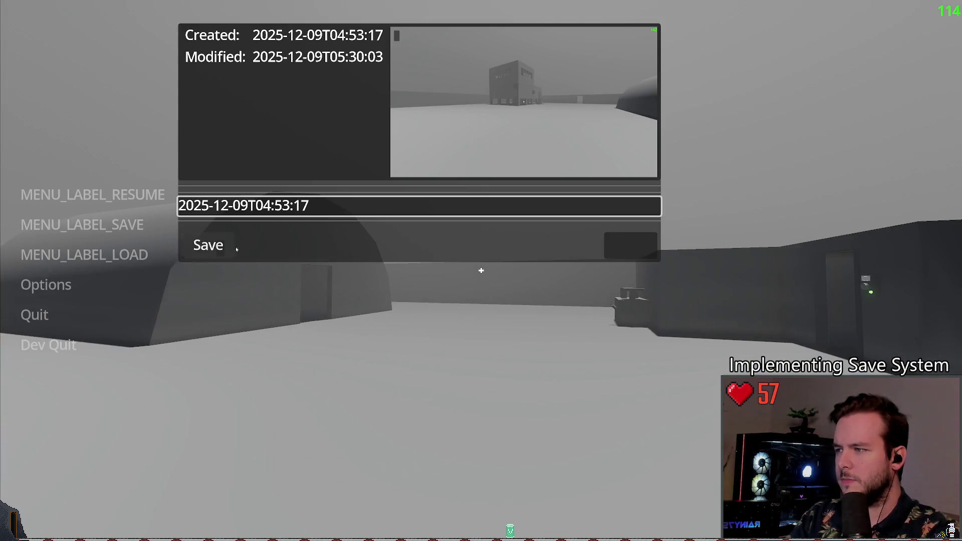
click(199, 244)
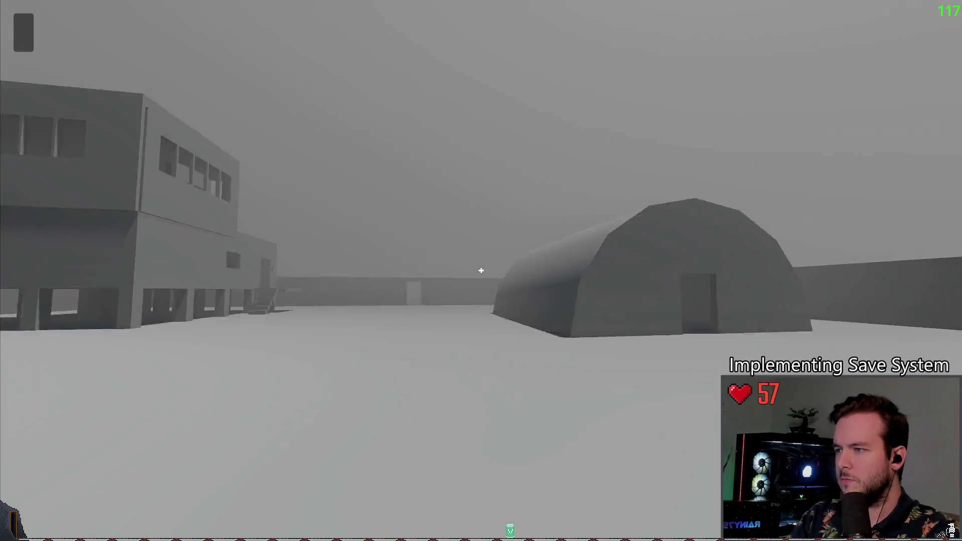
click(81, 225)
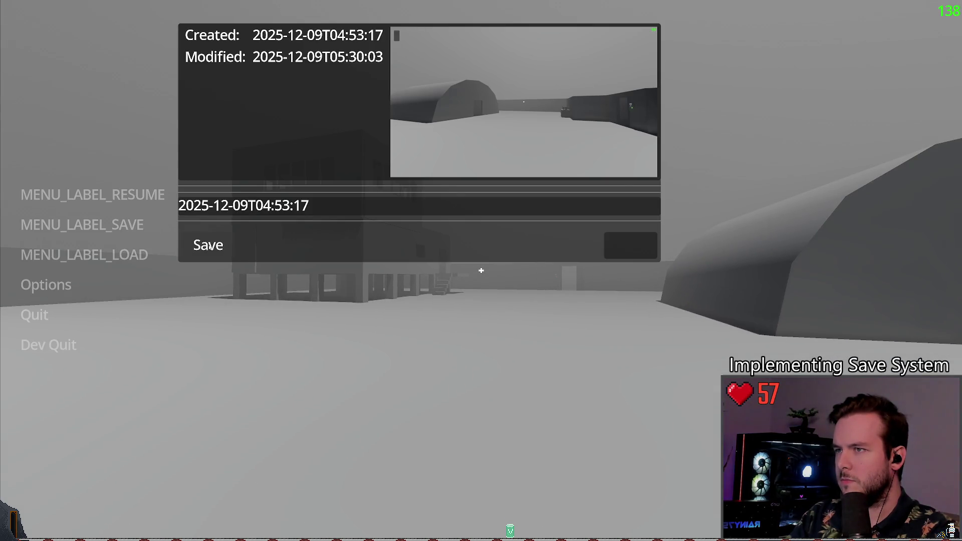
key(Escape)
click(48, 345)
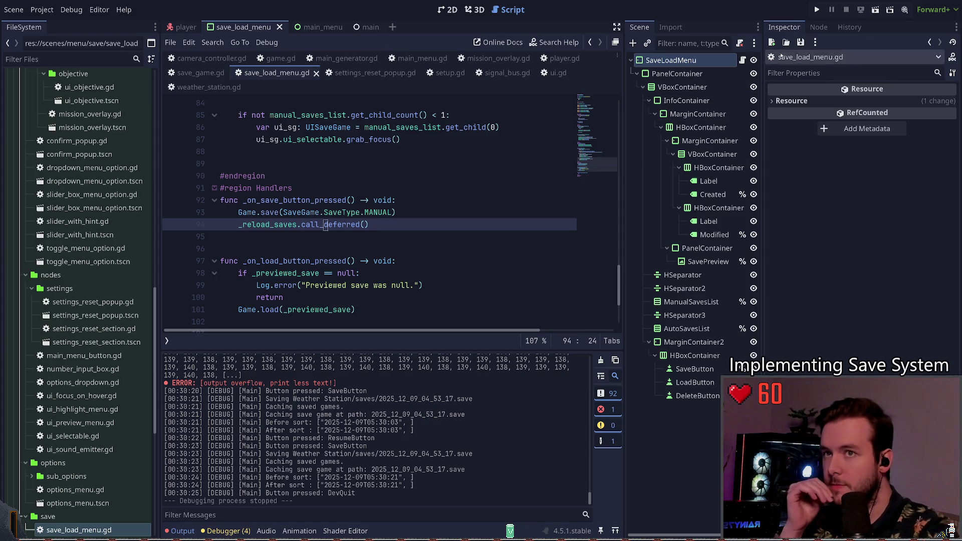
Relaunch the game, overwrite the slot again ending at 05:30:37, and quit to the editor.
click(817, 9)
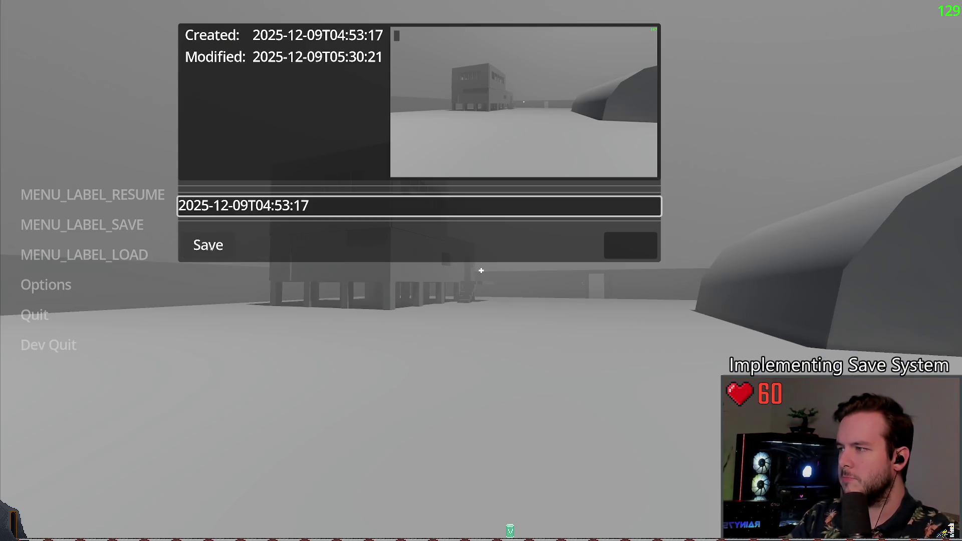
key(Return)
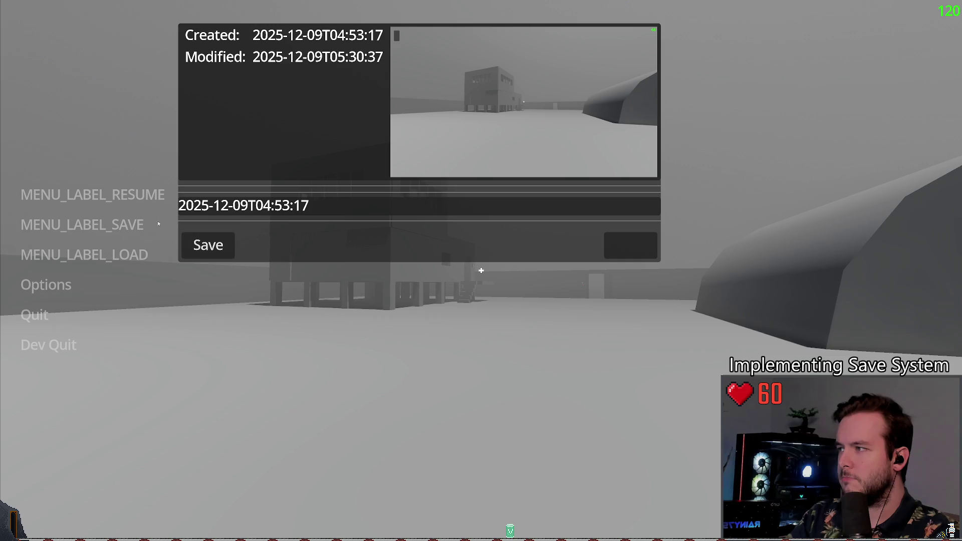
key(Escape)
key(Escape)
key(Escape)
key(Return)
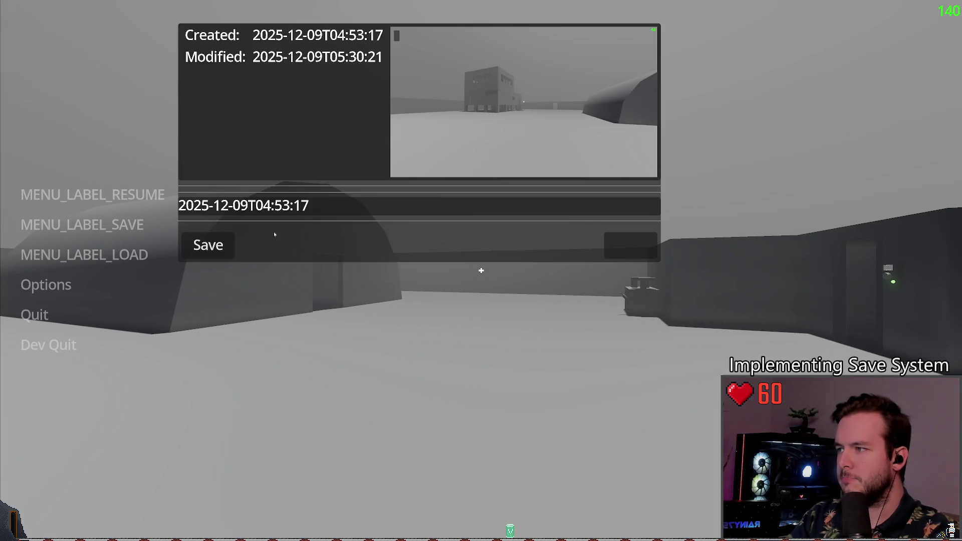
click(227, 244)
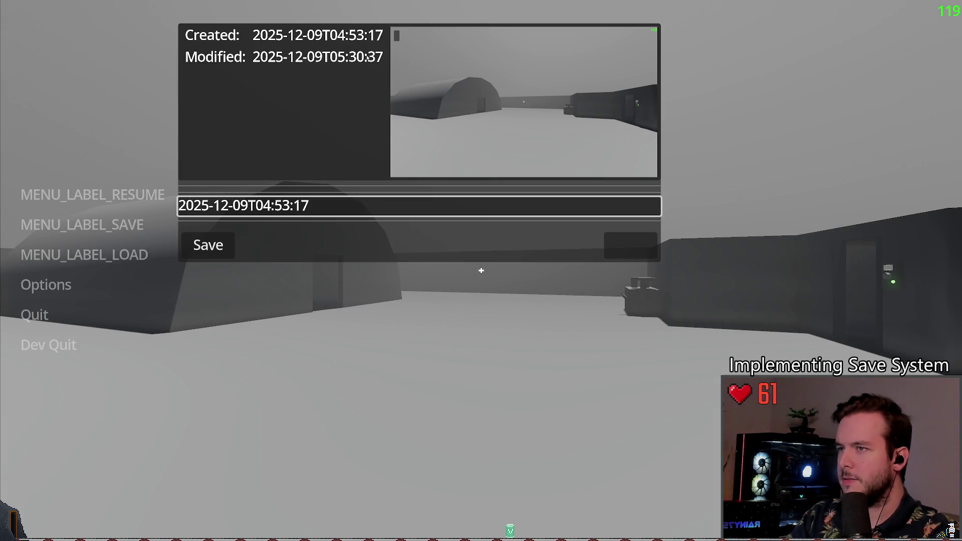
key(Escape)
click(49, 344)
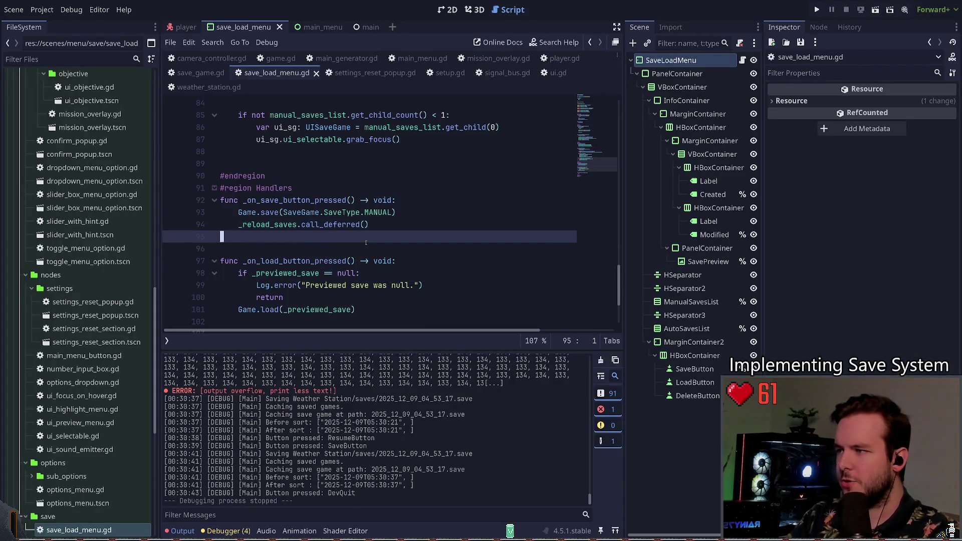
Revert line 94 to a plain `_reload_saves()` call.
scroll(356, 239, up, 1)
scroll(351, 231, down, 3)
scroll(329, 193, up, 2)
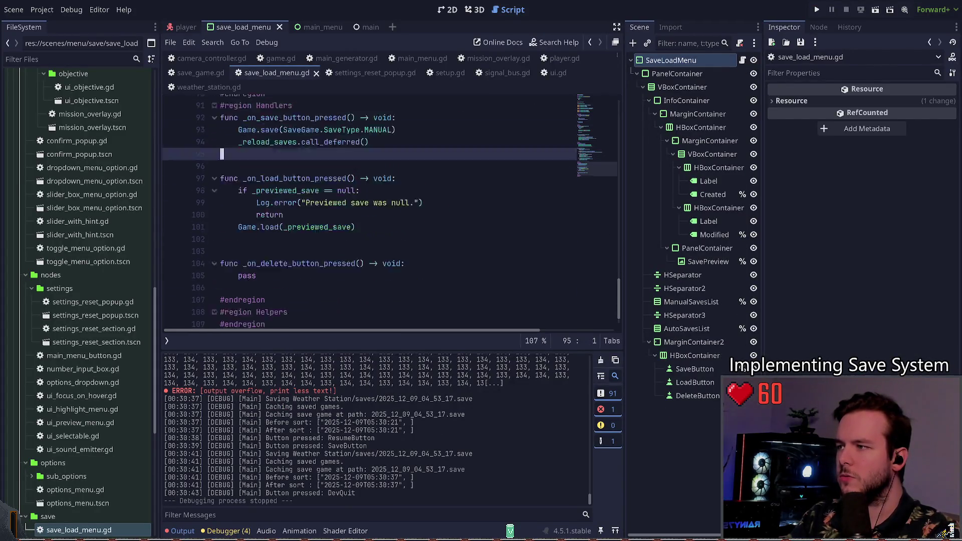
click(302, 188)
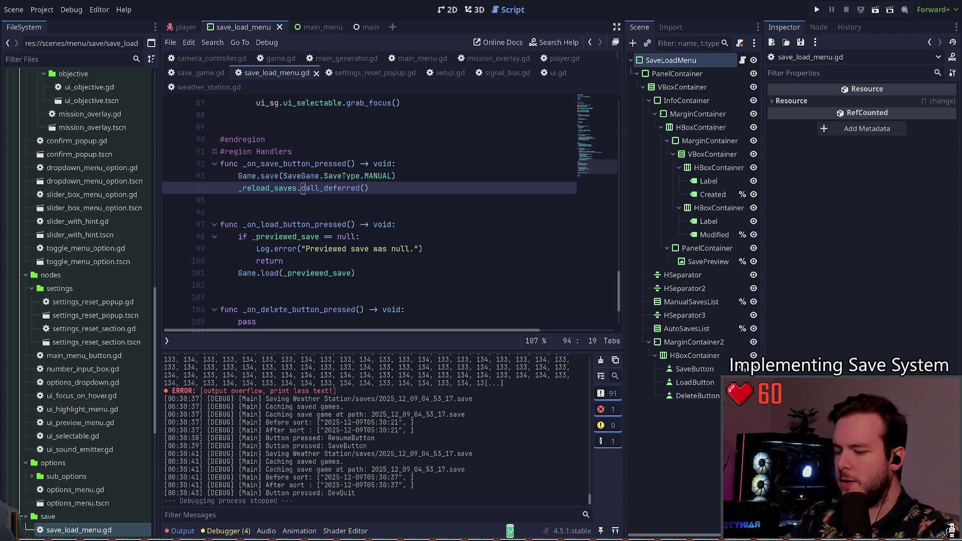
key(BackSpace)
key(Left)
key(Left)
key(Left)
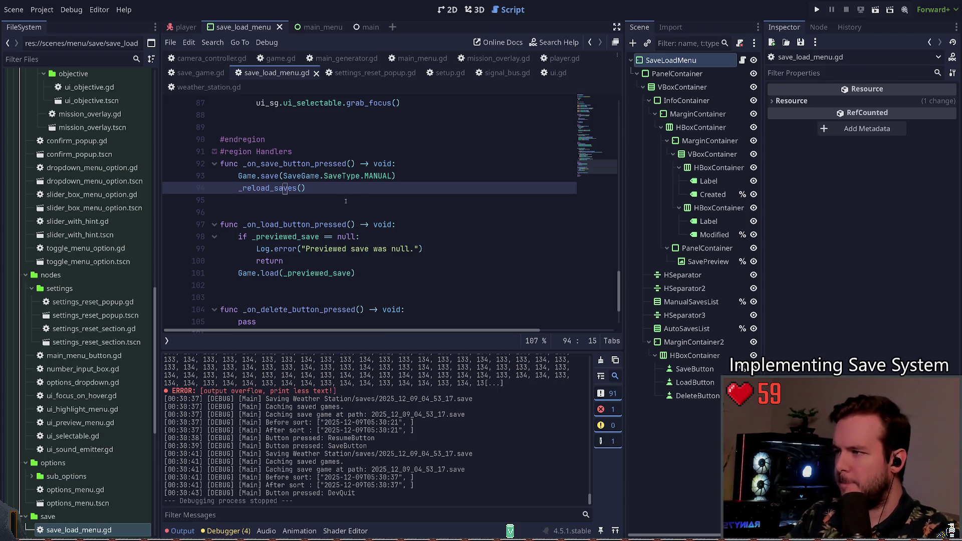
Make line 87 in _reload_saves use `grab_focus.call_deferred()`, save, and run the project.
ctrl+click(266, 188)
scroll(433, 253, down, 2)
mouse_move(433, 254)
mouse_down()
mouse_move(432, 225)
mouse_move(433, 251)
mouse_up()
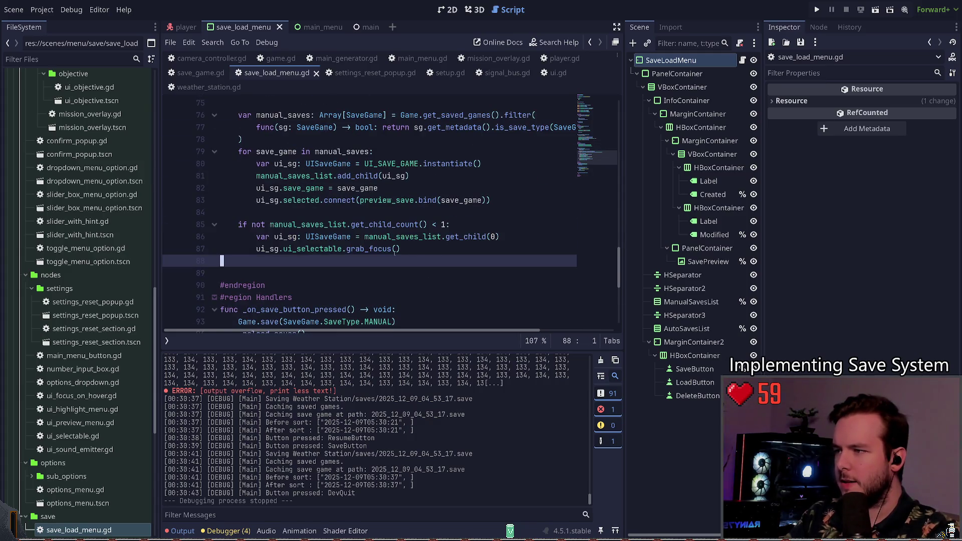
click(397, 249)
text(.call_deferred)
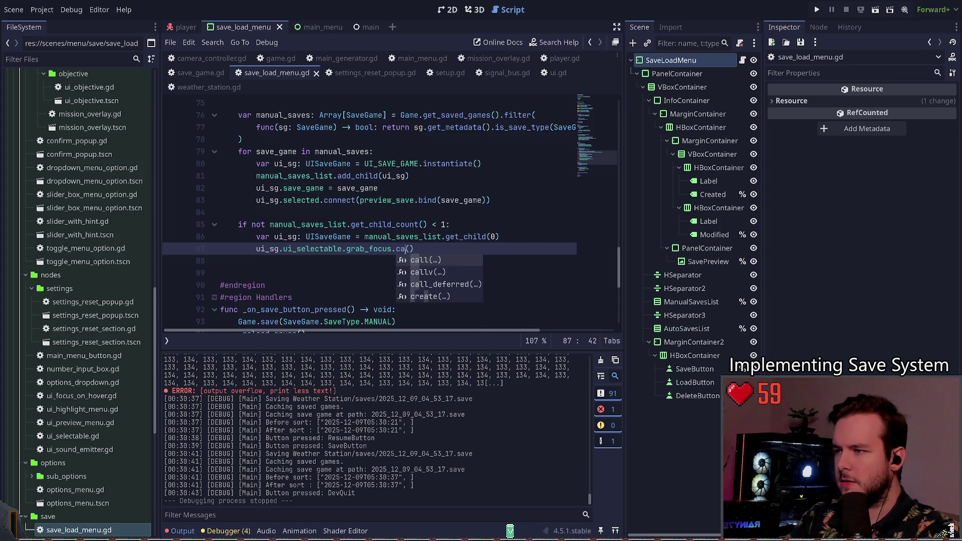
key(ctrl+s)
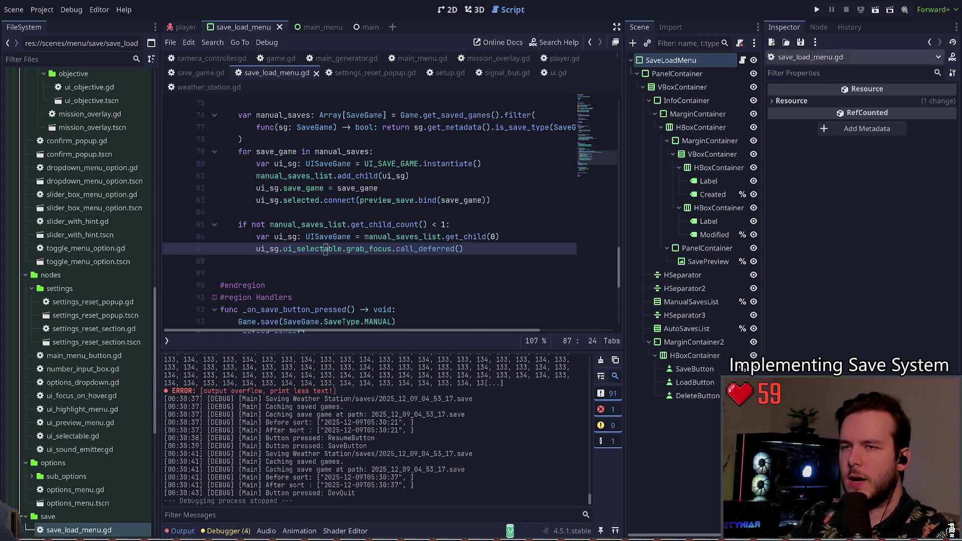
key(F5)
click(324, 249)
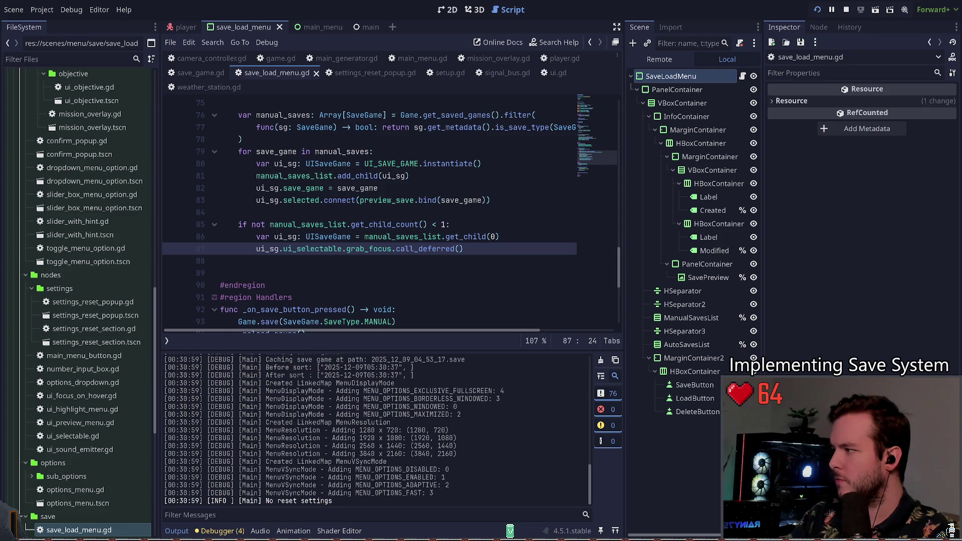
Overwrite the 2025_12_09_04_53_17 slot again via the pause menu, then Dev Quit and confirm.
key(Return)
key(Escape)
key(Escape)
key(Escape)
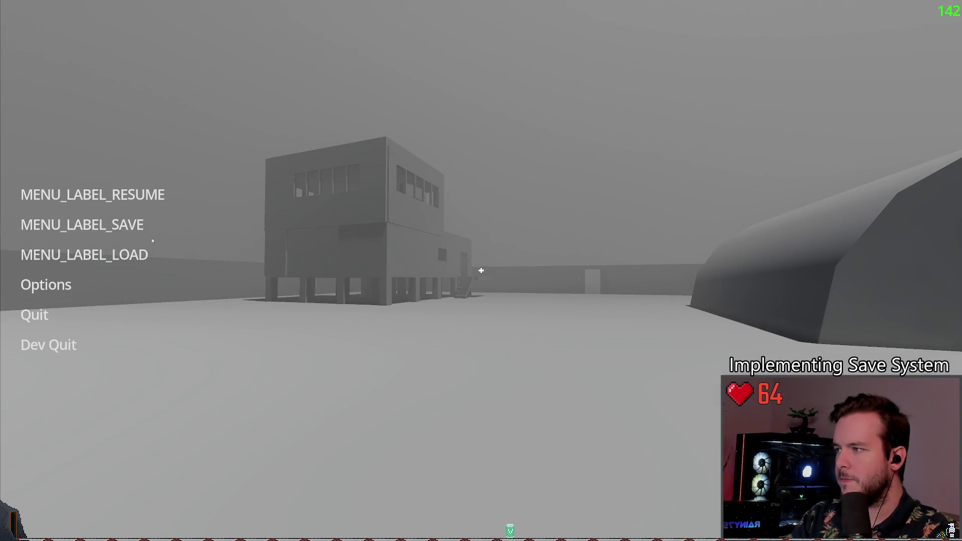
key(Down)
key(Return)
key(Down)
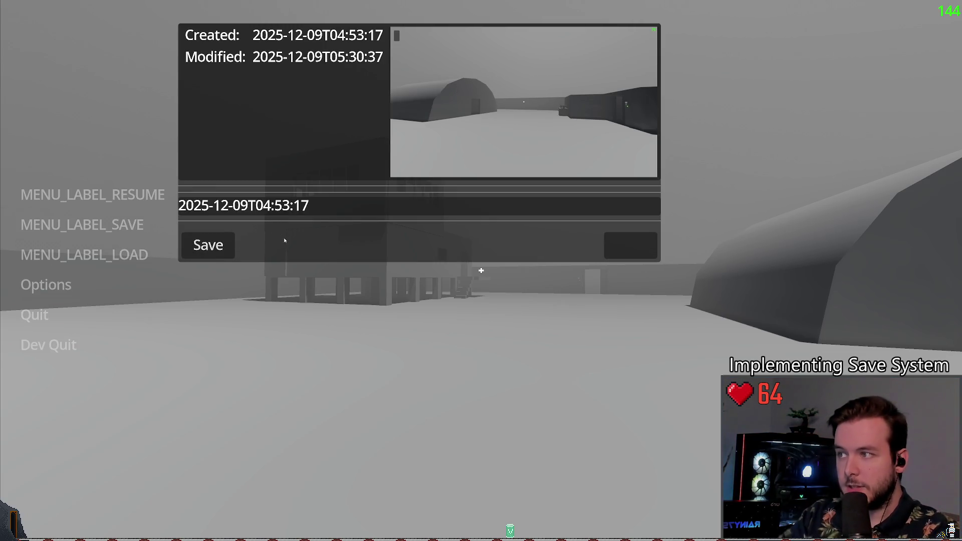
key(Return)
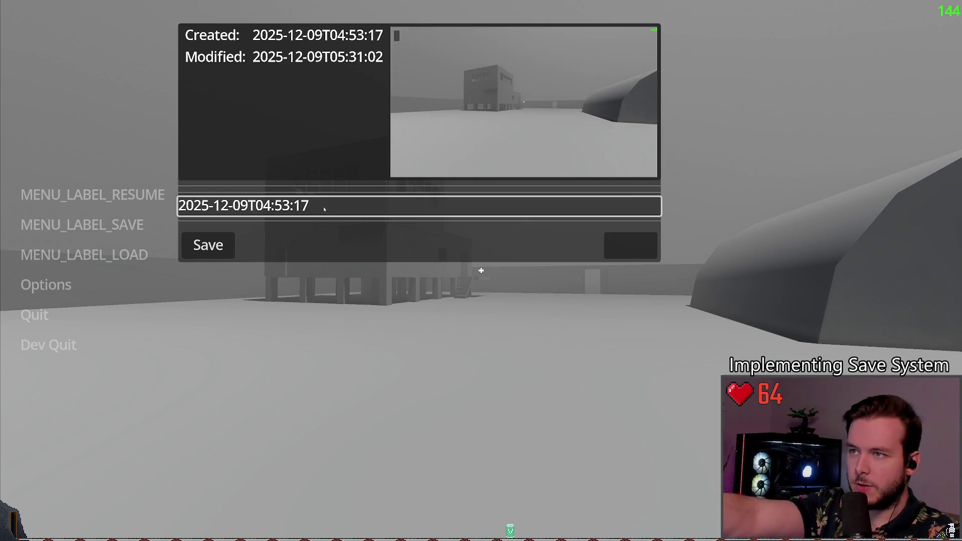
click(49, 344)
click(430, 291)
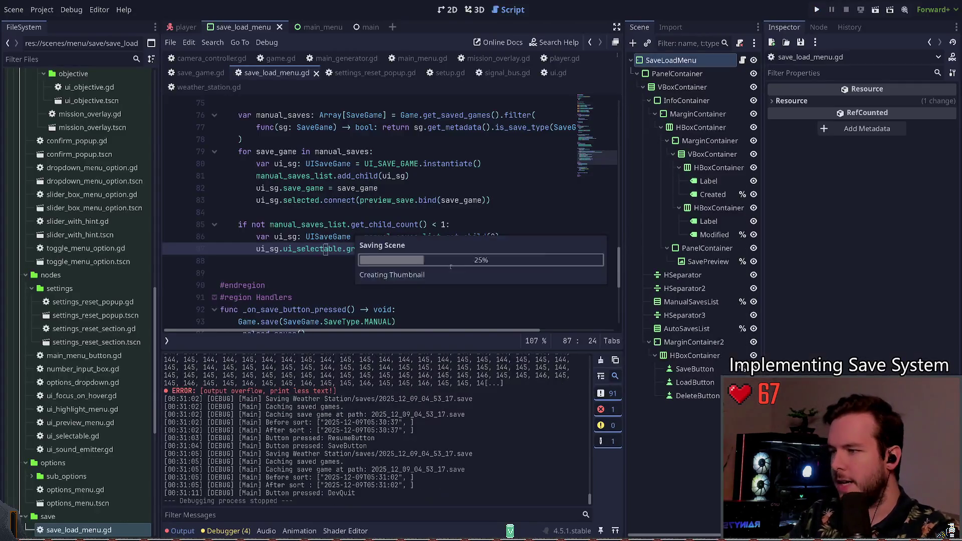
Add ui_sg.release_focus() above the deferred grab_focus on line 87, then save and run.
click(341, 265)
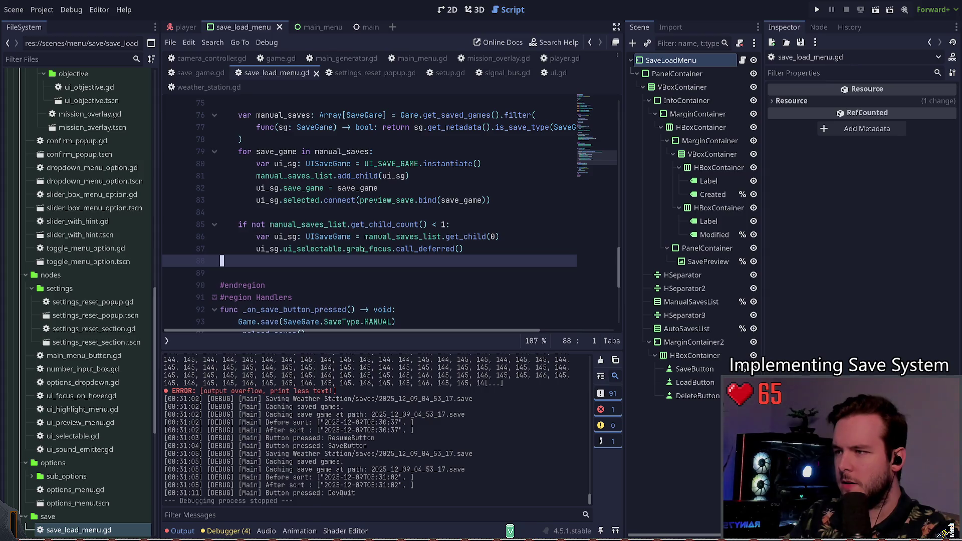
click(351, 249)
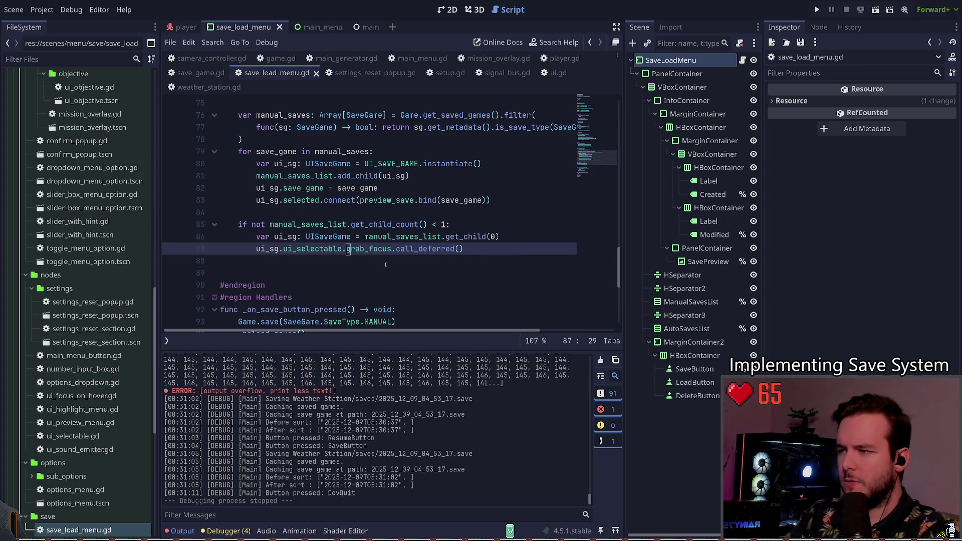
text(un)
key(ctrl+space)
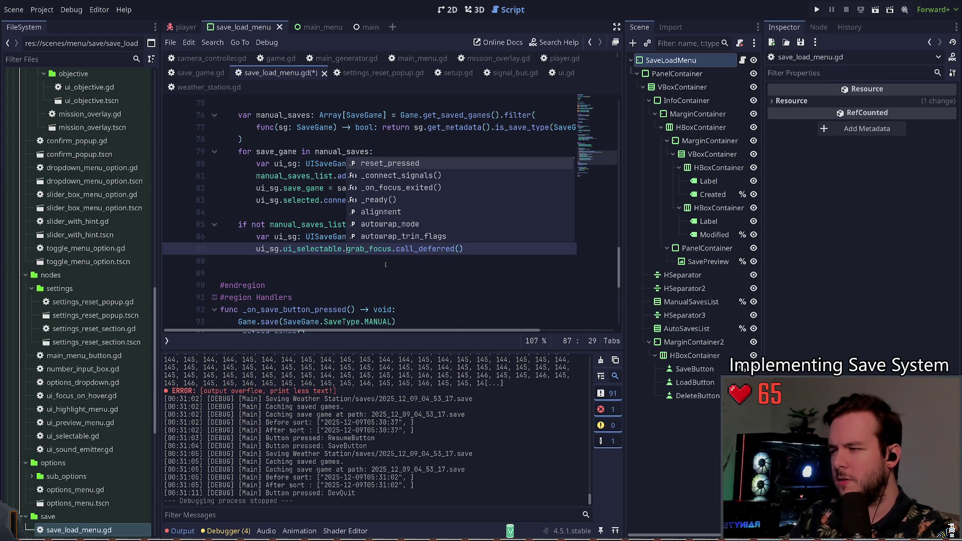
key(Escape)
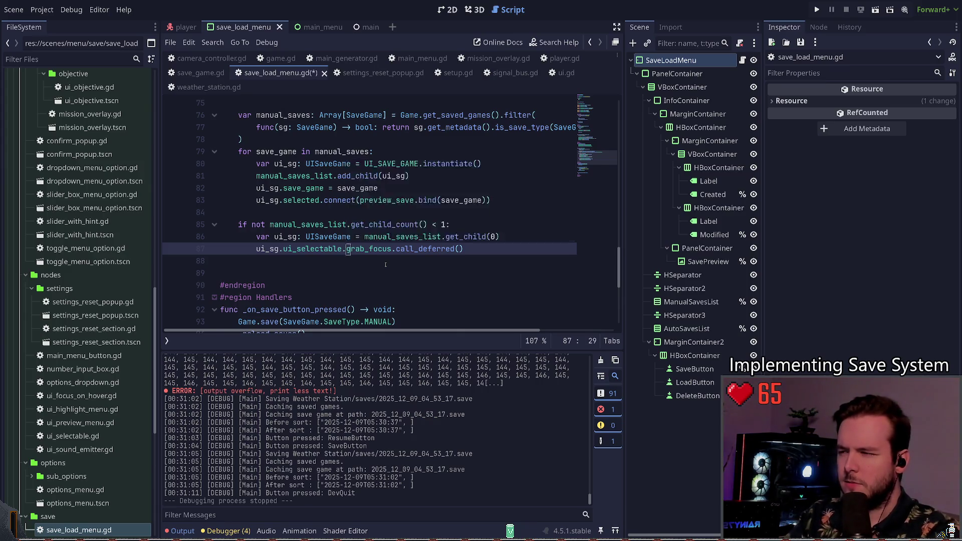
key(ctrl+shift+Return)
text(ui)
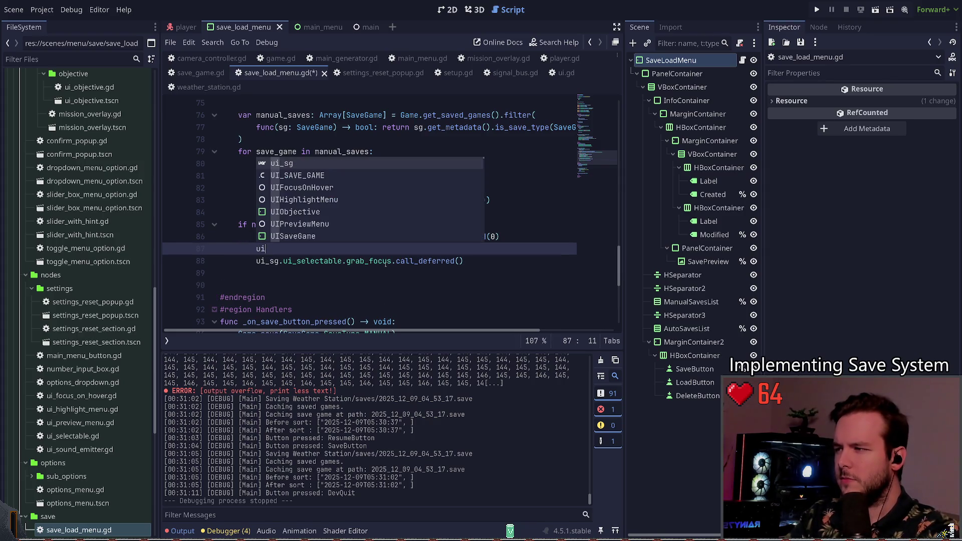
key(Return)
text(.unf)
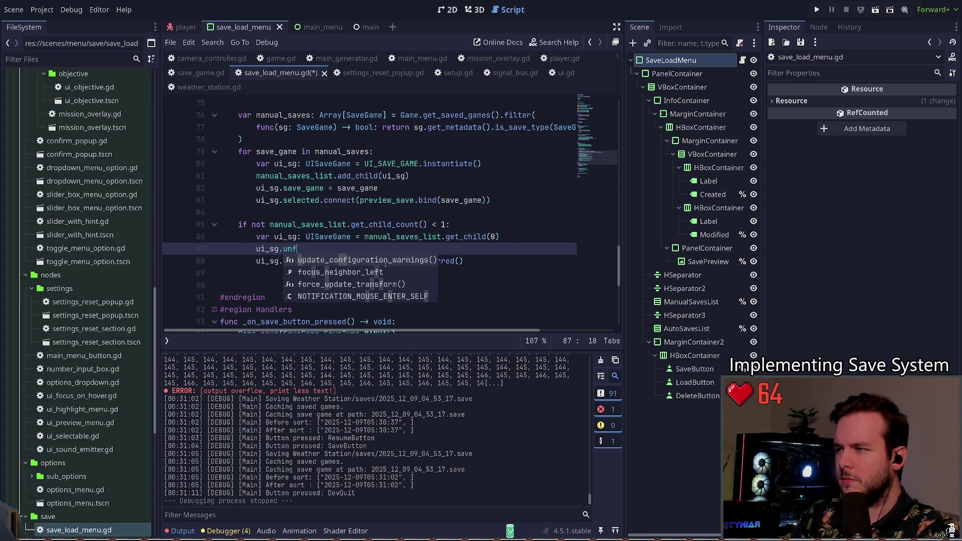
key(BackSpace)
key(BackSpace)
key(BackSpace)
text(focus)
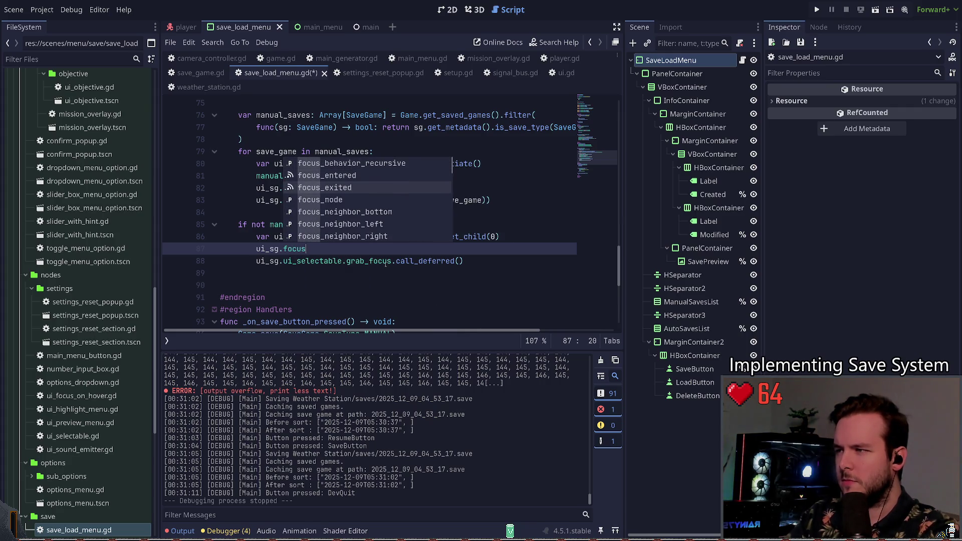
key(Down)
key(Down)
key(Down)
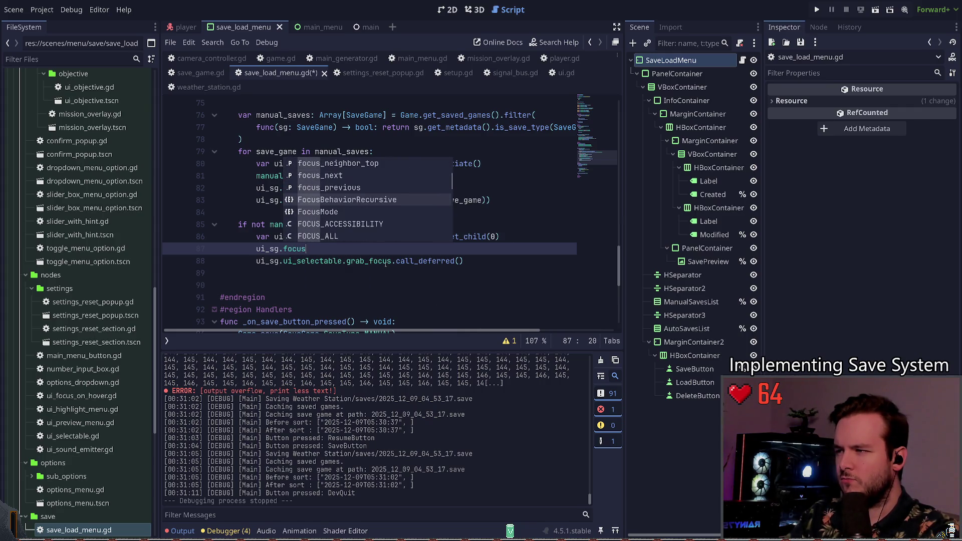
key(Down)
key(Down)
key(Down)
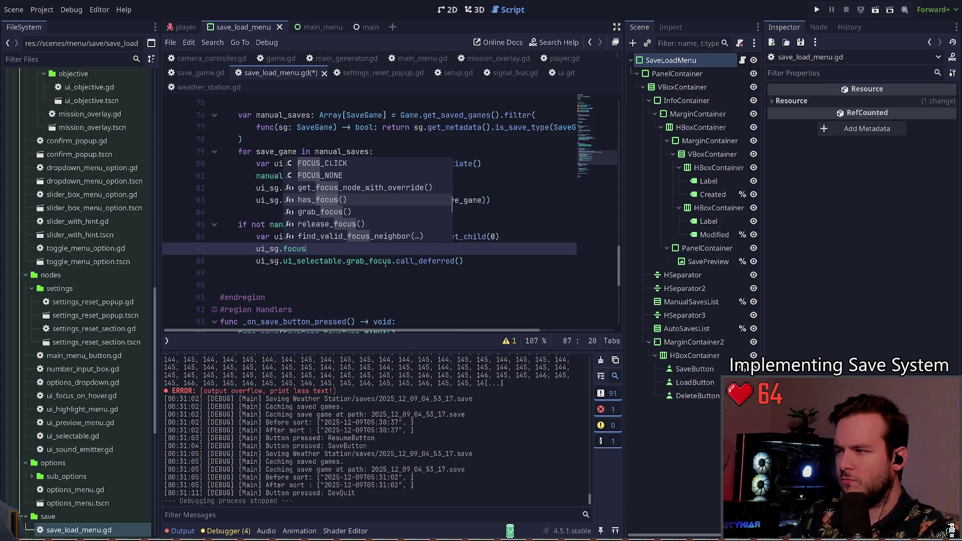
key(Down)
key(Down)
key(Return)
key(F5)
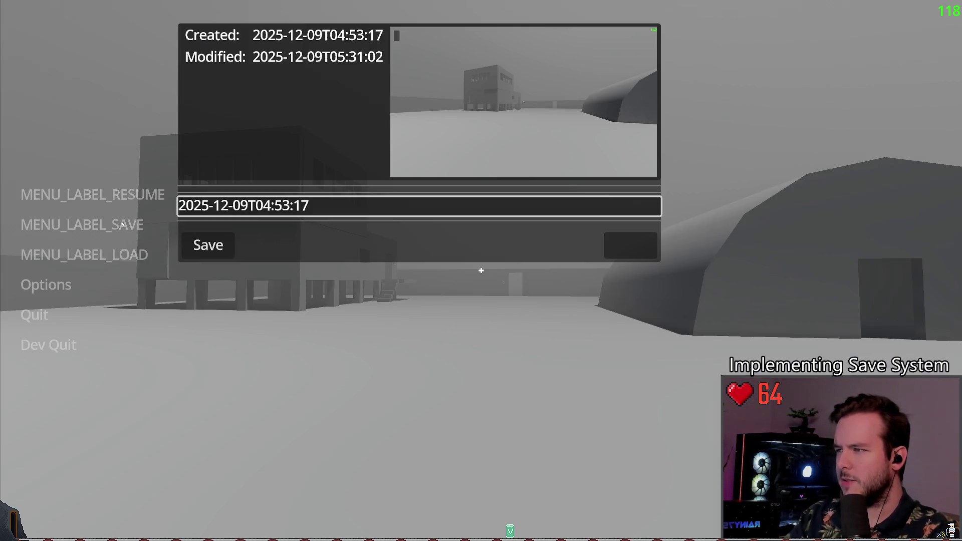
In the game, reopen the pause menu and save panel to check slot focus, then Dev Quit.
key(Escape)
key(Escape)
key(Escape)
key(Down)
key(Return)
key(Down)
key(Down)
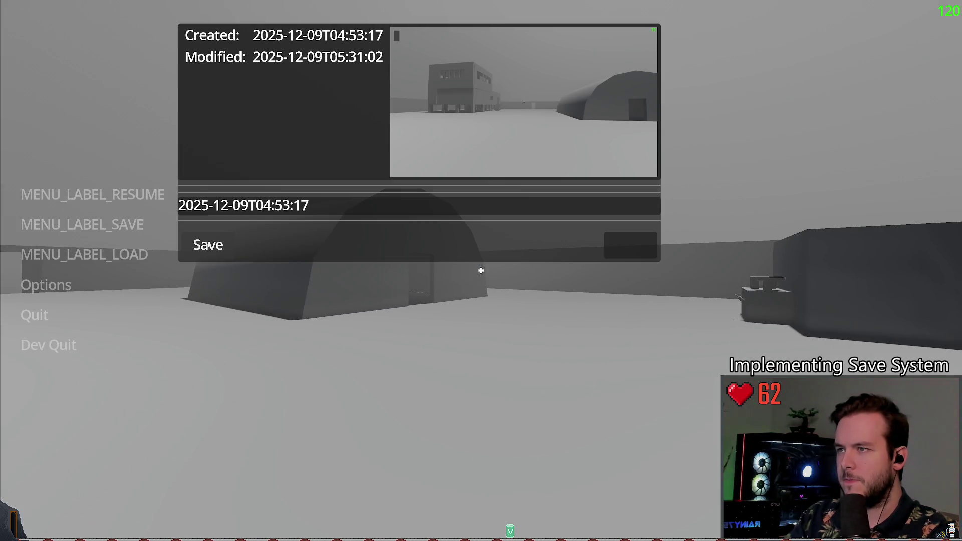
key(Escape)
key(Return)
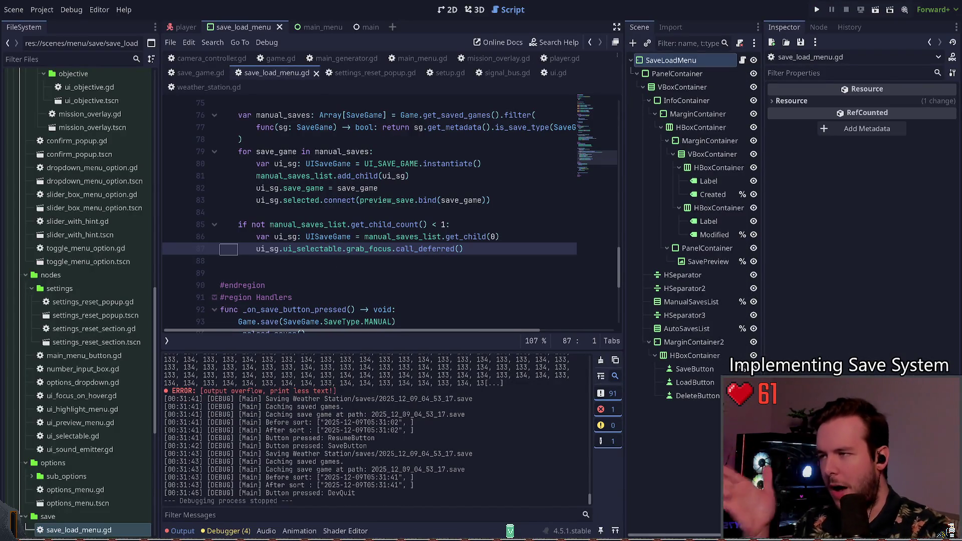
Delete the release_focus() line from _reload_saves.
key(ctrl+shift+k)
scroll(334, 234, down, 1)
scroll(334, 235, up, 9)
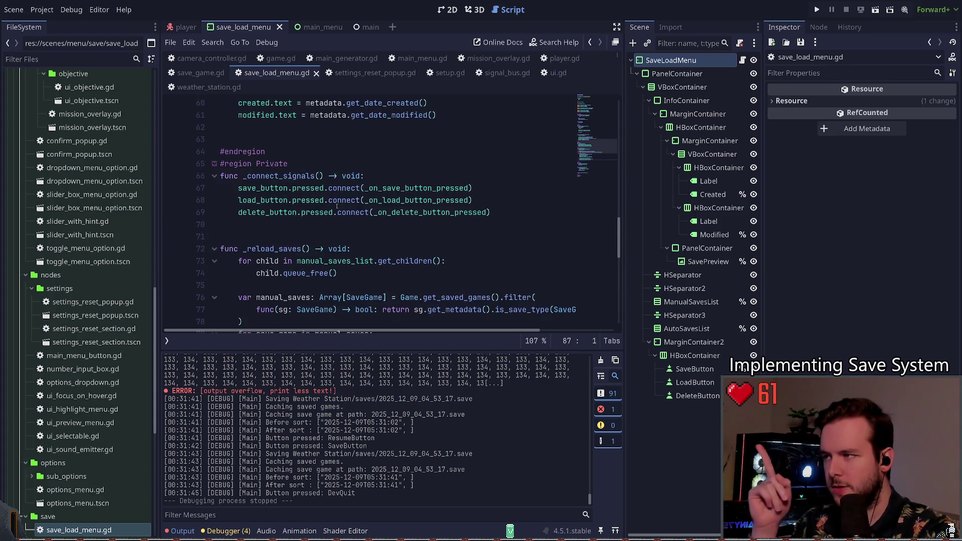
scroll(344, 213, up, 3)
scroll(312, 166, down, 11)
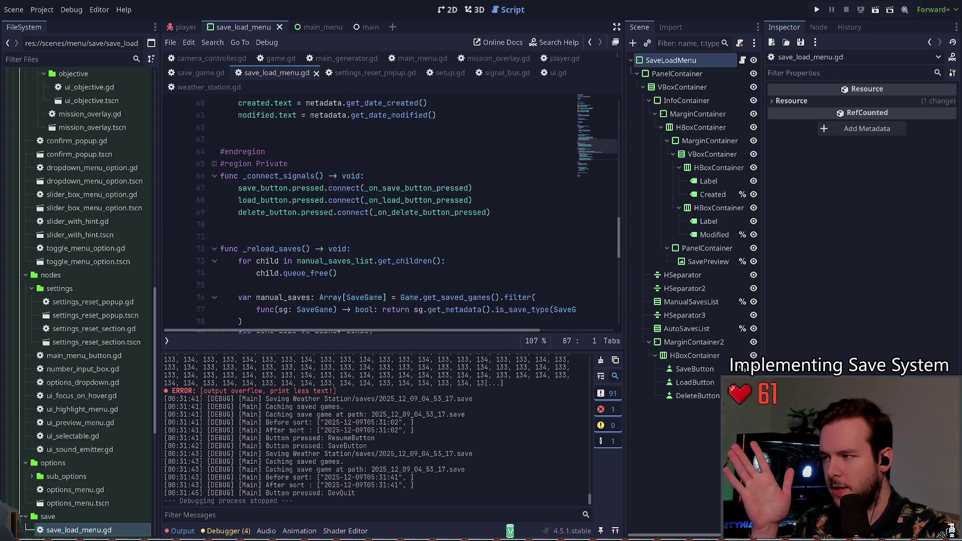
scroll(313, 165, up, 3)
scroll(313, 205, up, 6)
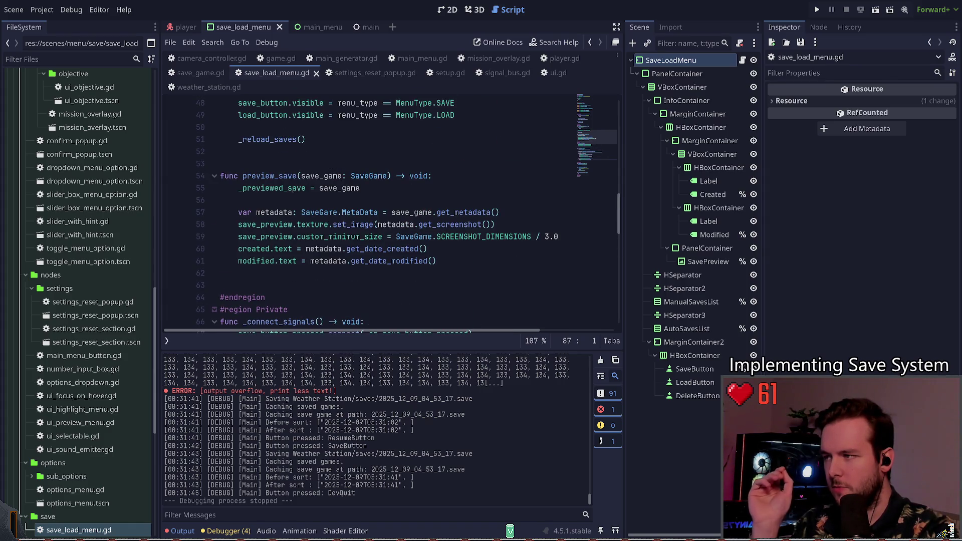
scroll(382, 209, down, 15)
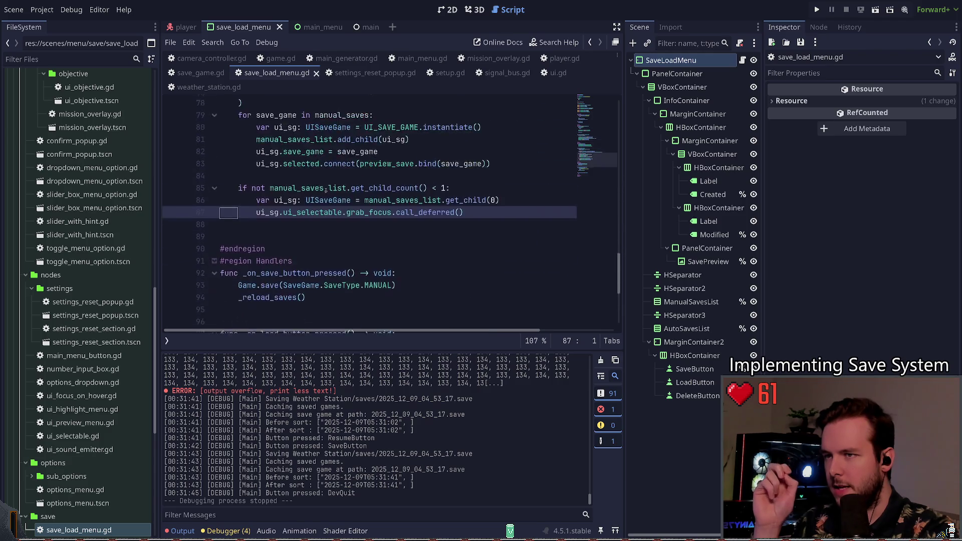
scroll(240, 200, up, 4)
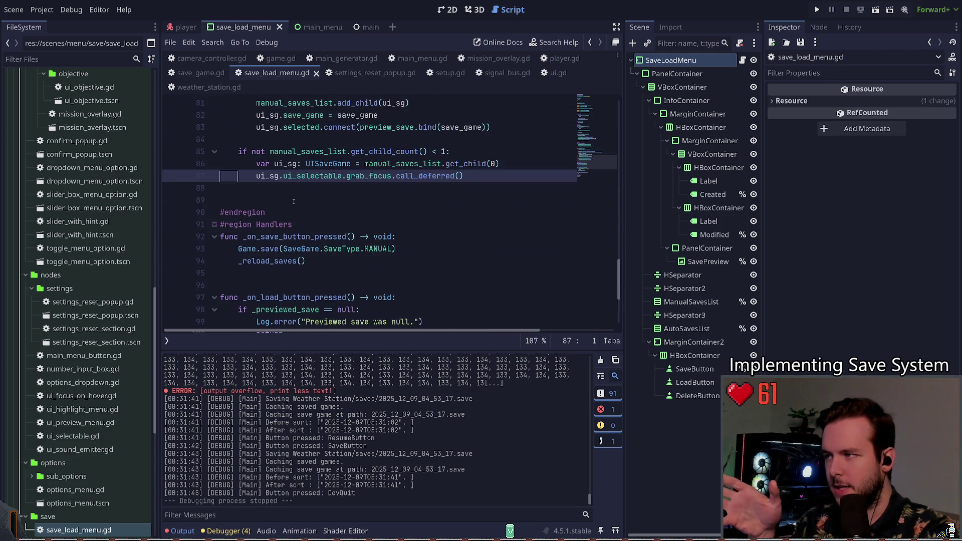
Select Game.save(SaveGame.SaveType.MANUAL) on line 93 and jump to the save definition in game.gd.
double_click(276, 249)
drag(395, 249, 239, 249)
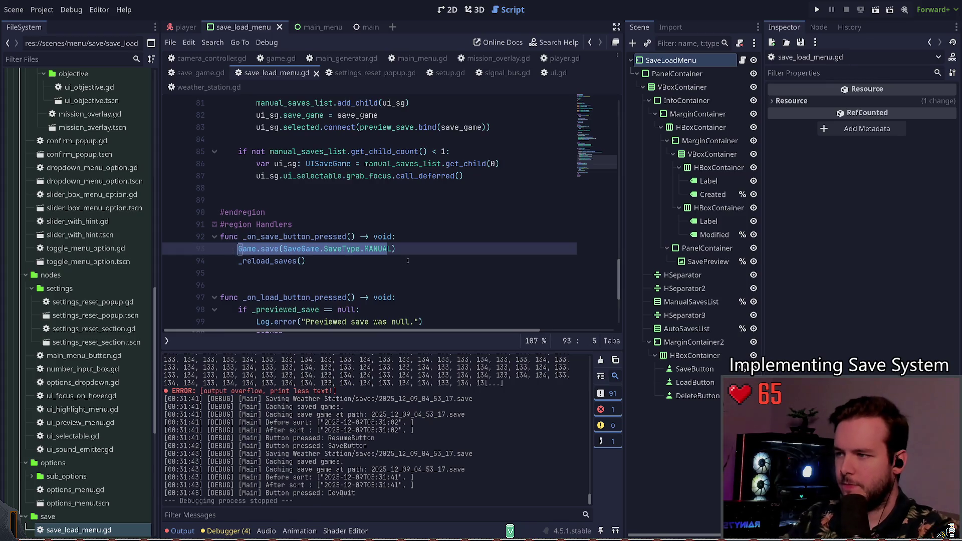
ctrl+click(270, 249)
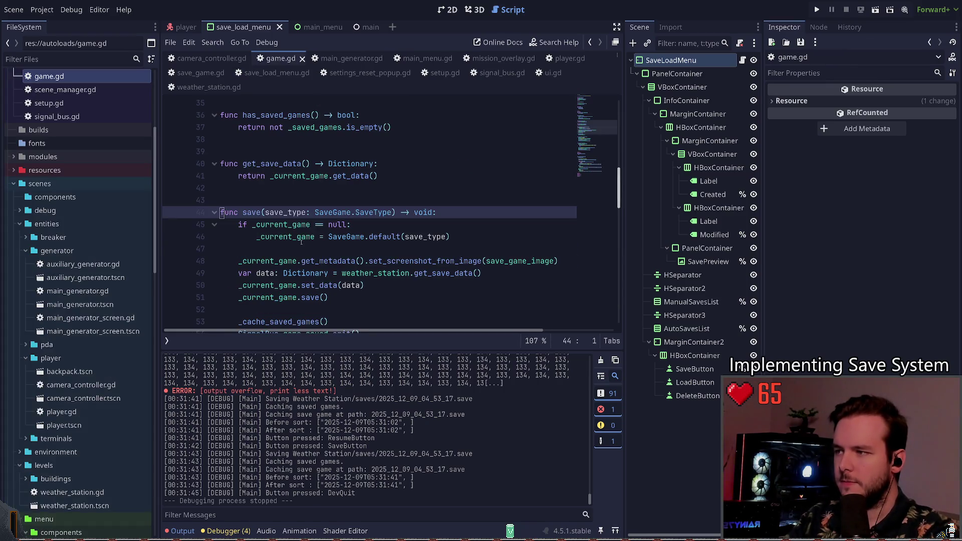
Review the body of the save(save_type) function in game.gd.
key(Down)
key(Down)
key(Down)
scroll(309, 252, down, 1)
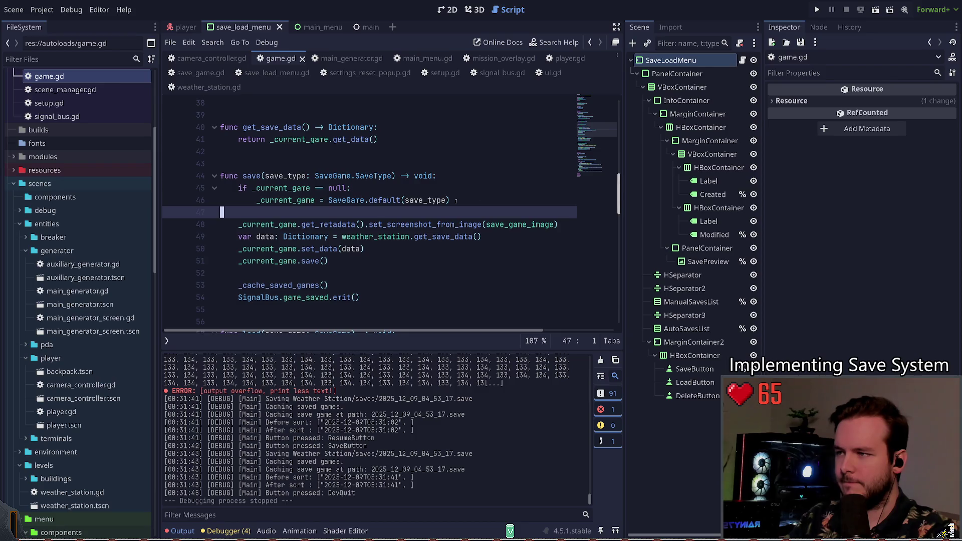
mouse_move(370, 284)
mouse_down()
mouse_move(300, 260)
mouse_move(220, 176)
mouse_up()
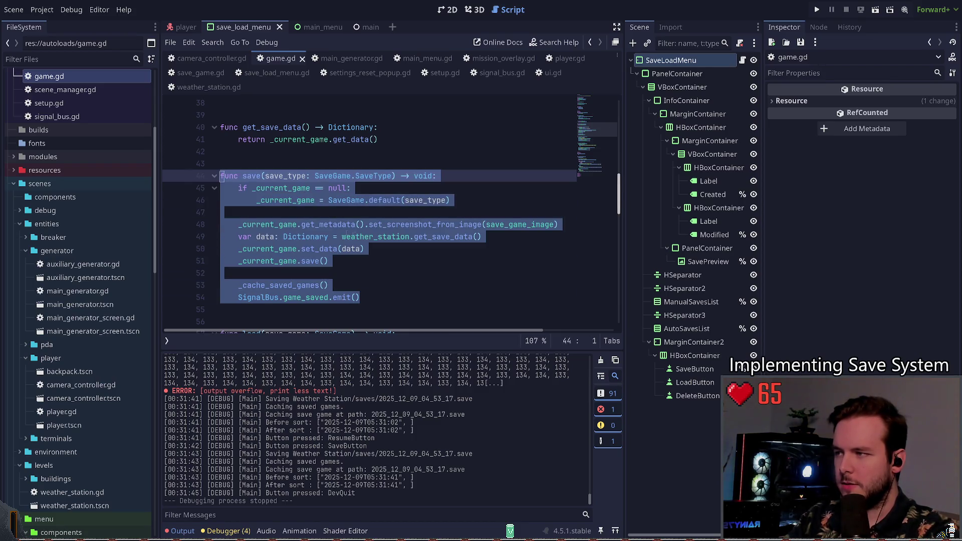
click(327, 220)
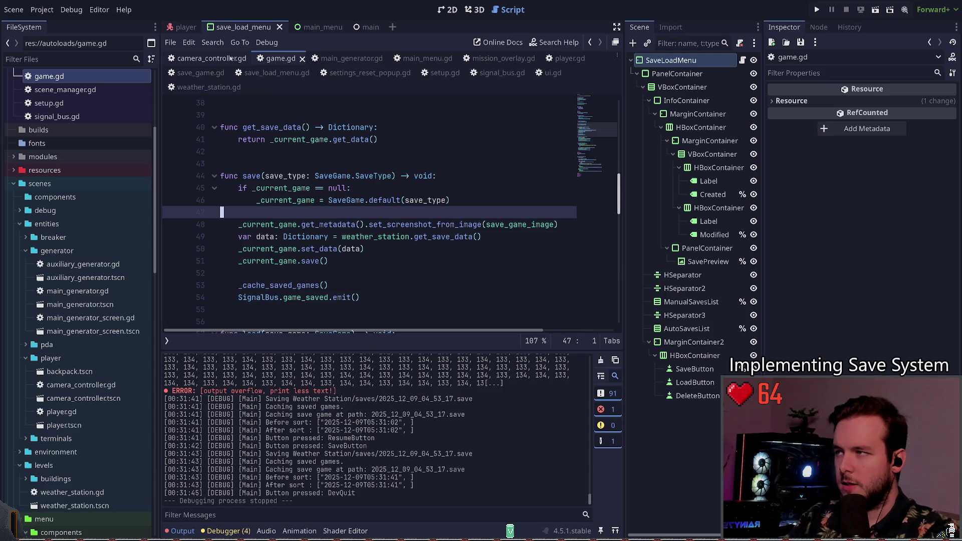
Close camera_controller.gd, main_generator.gd, mission_overlay.gd and player.gd.
click(211, 58)
click(251, 58)
click(281, 58)
click(292, 58)
click(331, 58)
click(361, 58)
click(316, 58)
click(332, 58)
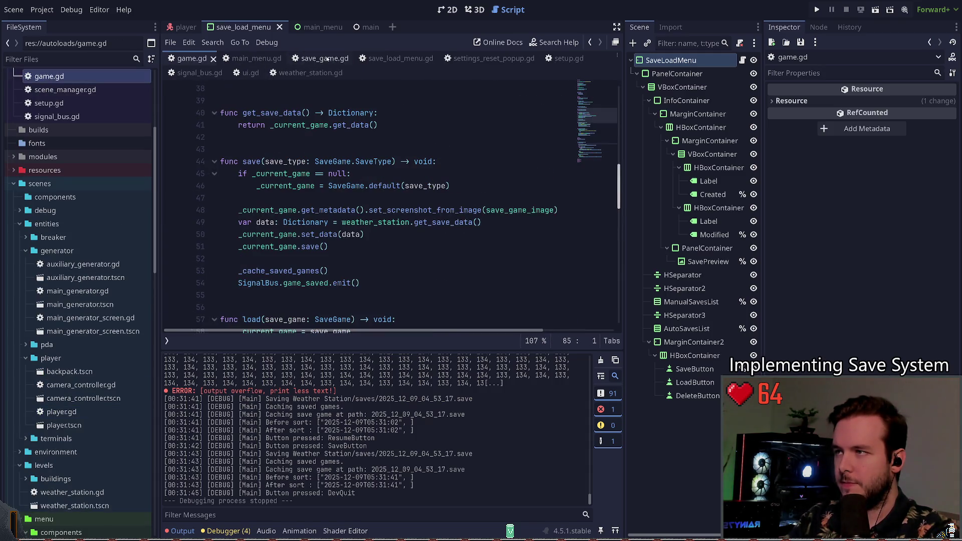
Close settings_reset_popup.gd, setup.gd, signal_bus.gd, ui.gd and weather_station.gd.
click(489, 58)
click(540, 58)
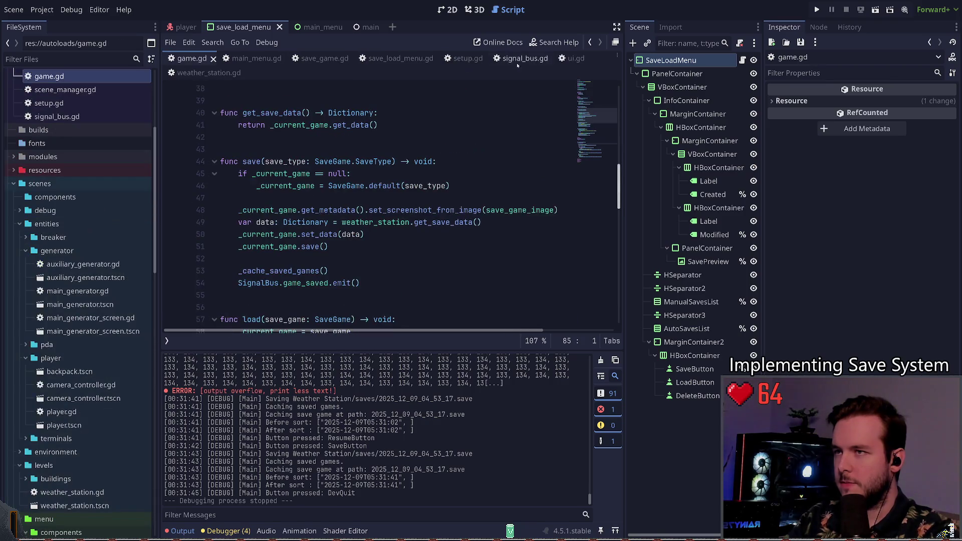
click(484, 59)
click(490, 58)
click(476, 58)
click(501, 58)
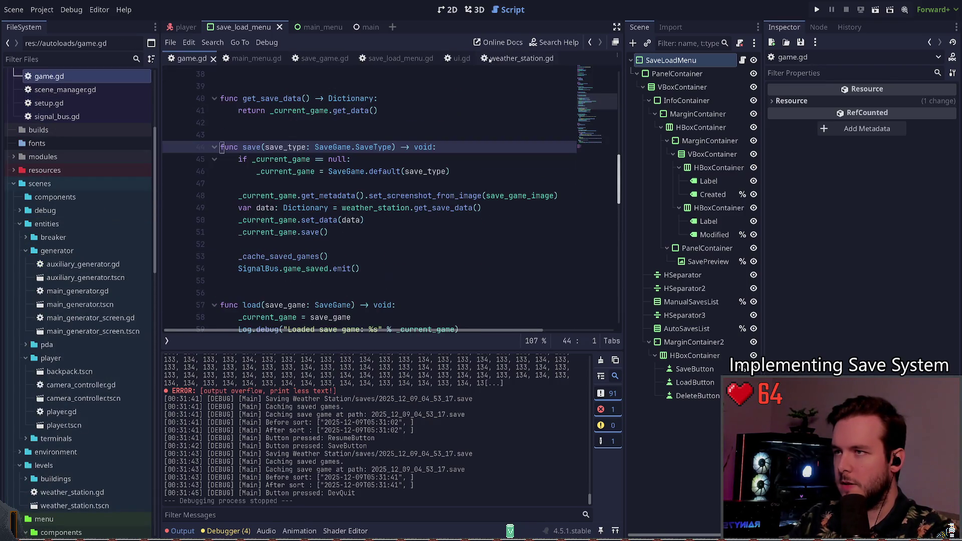
click(472, 58)
click(472, 58)
click(476, 58)
click(496, 58)
click(518, 58)
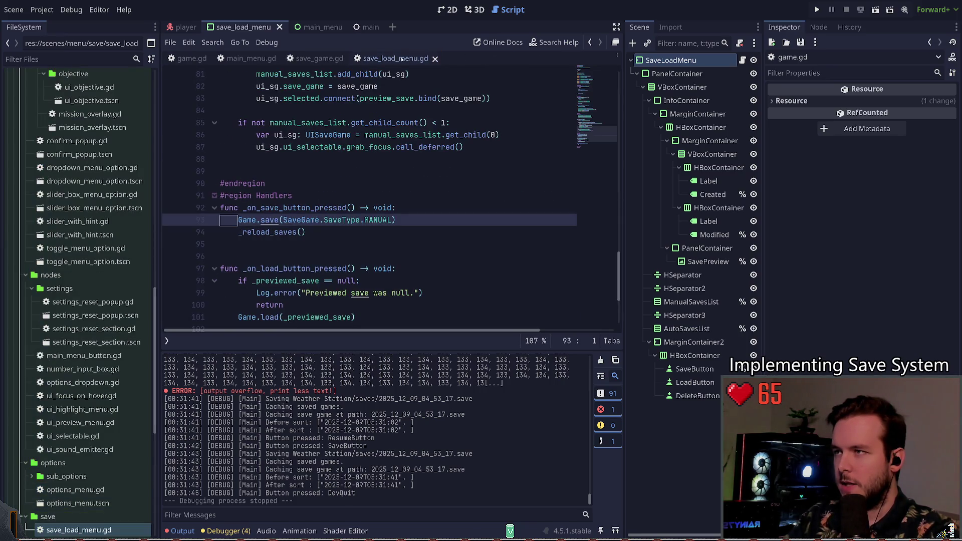
ctrl+click(285, 233)
scroll(343, 150, down, 2)
click(342, 148)
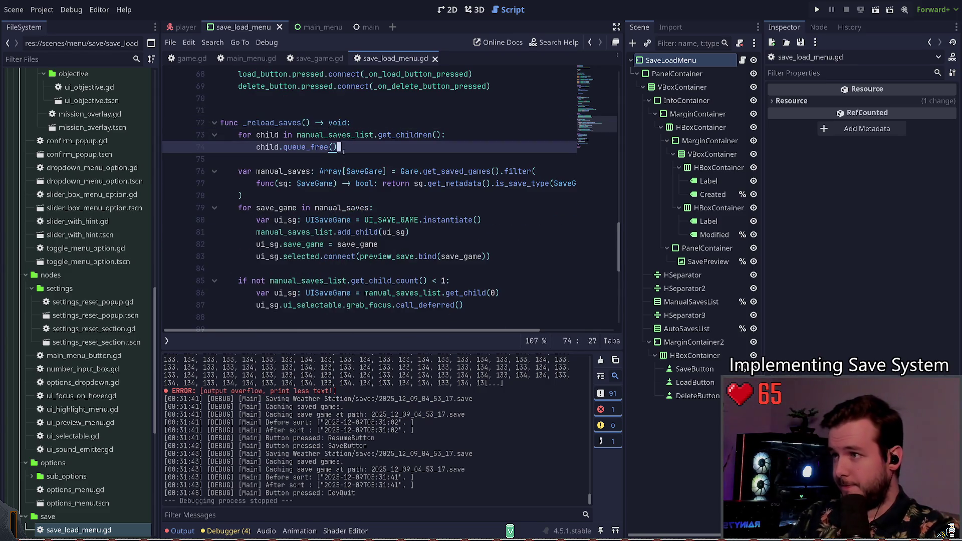
shift+click(191, 132)
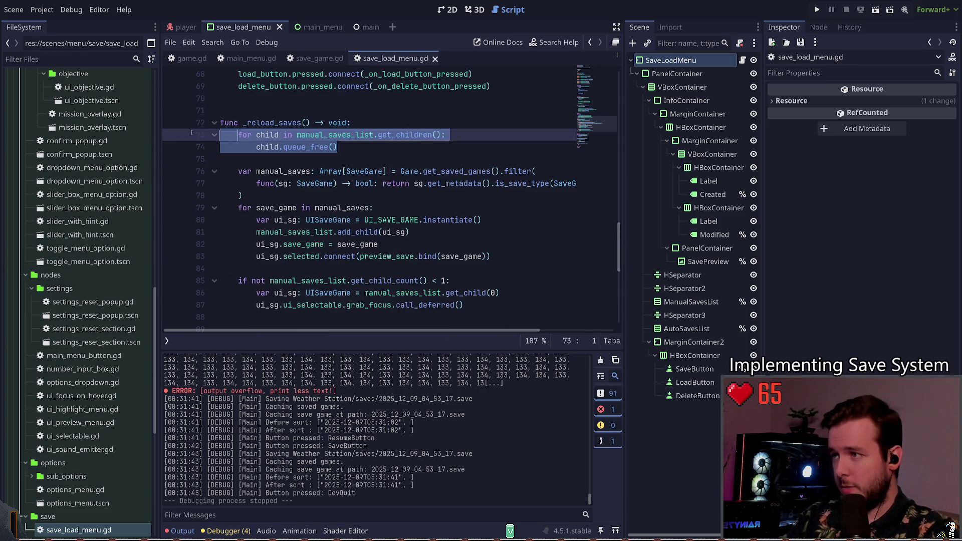
click(352, 153)
scroll(358, 157, down, 1)
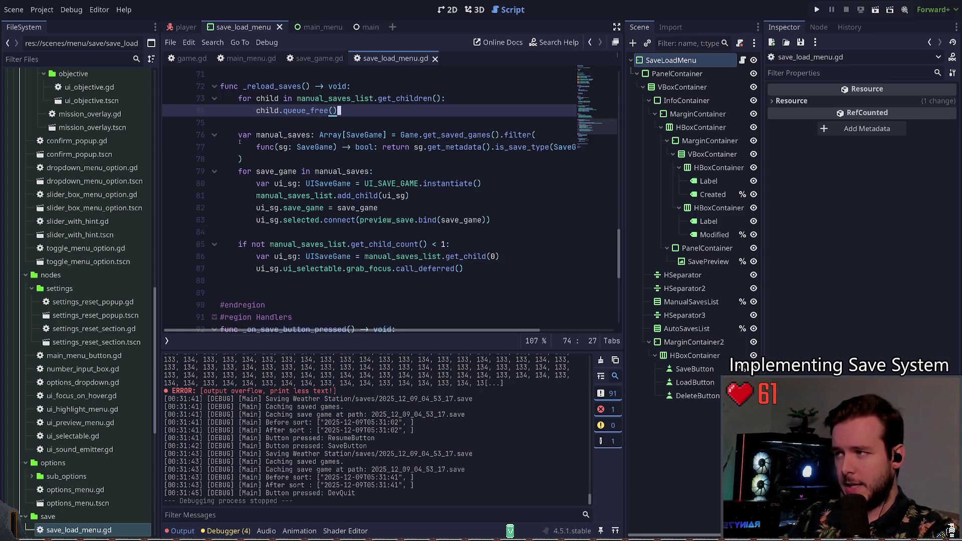
click(259, 136)
double_click(265, 136)
key(Down)
key(Down)
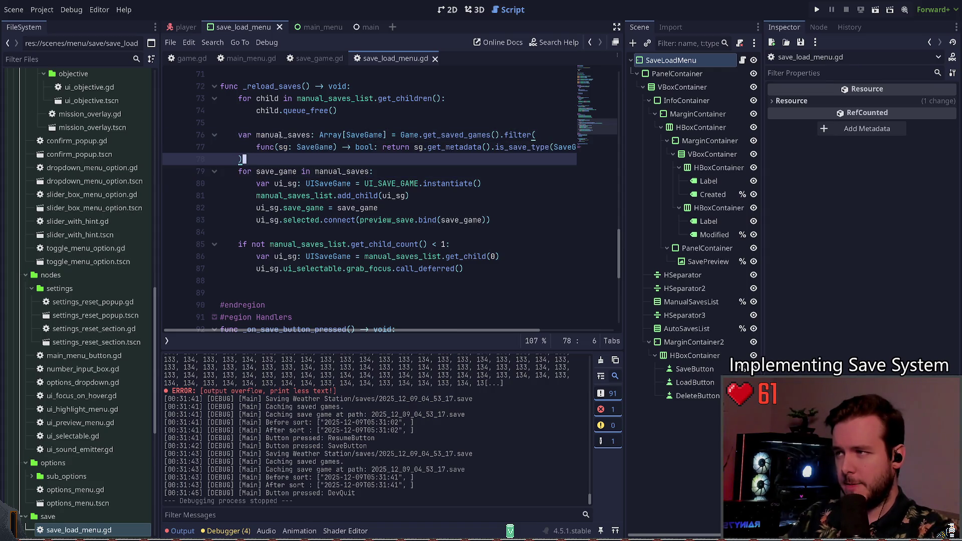
mouse_move(454, 333)
mouse_down()
mouse_move(528, 331)
mouse_move(454, 332)
mouse_up()
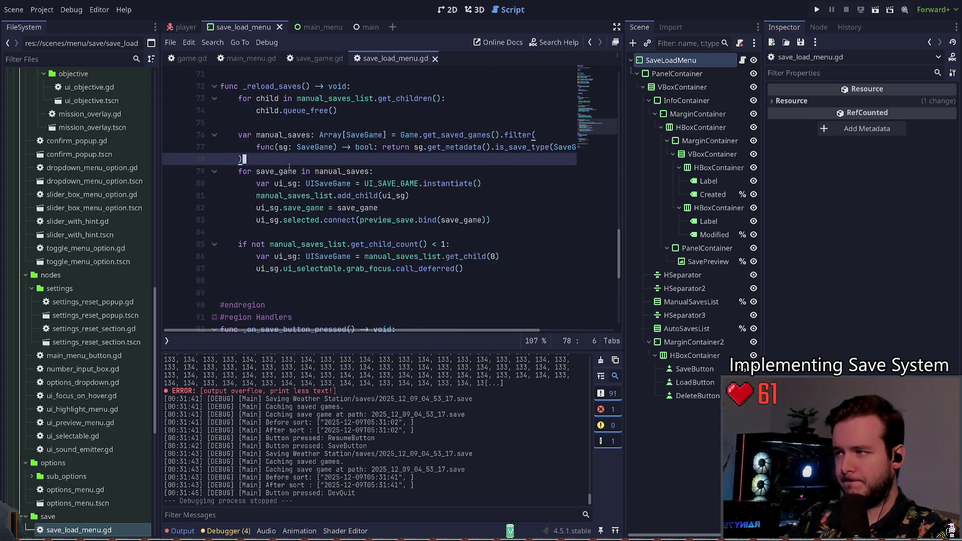
drag(244, 159, 174, 139)
click(267, 160)
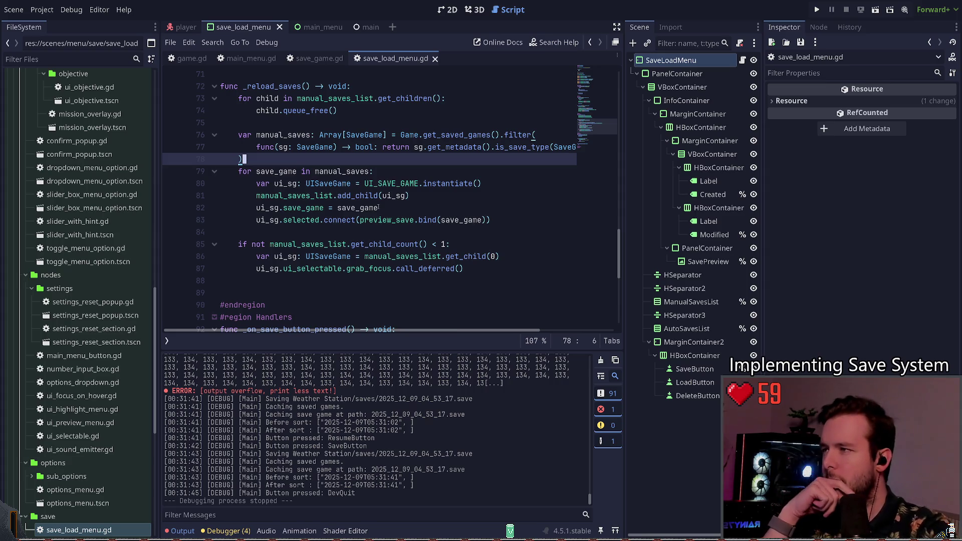
mouse_move(256, 195)
mouse_down()
mouse_move(301, 171)
mouse_move(352, 183)
mouse_up()
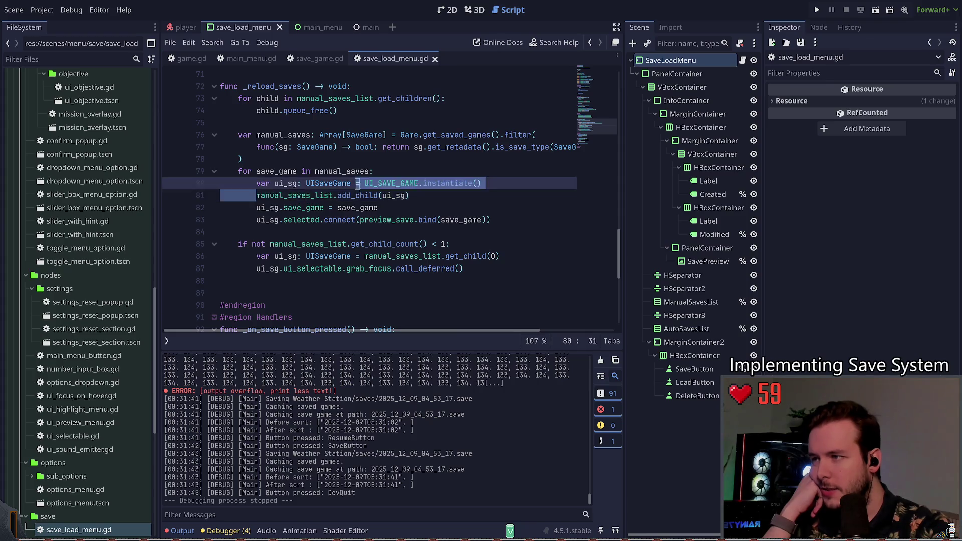
click(406, 196)
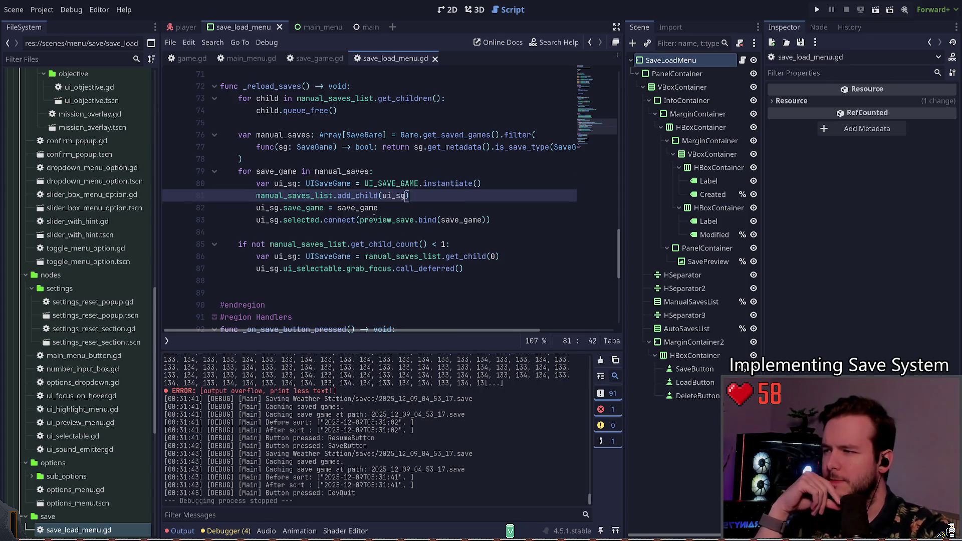
click(273, 229)
drag(256, 220, 323, 223)
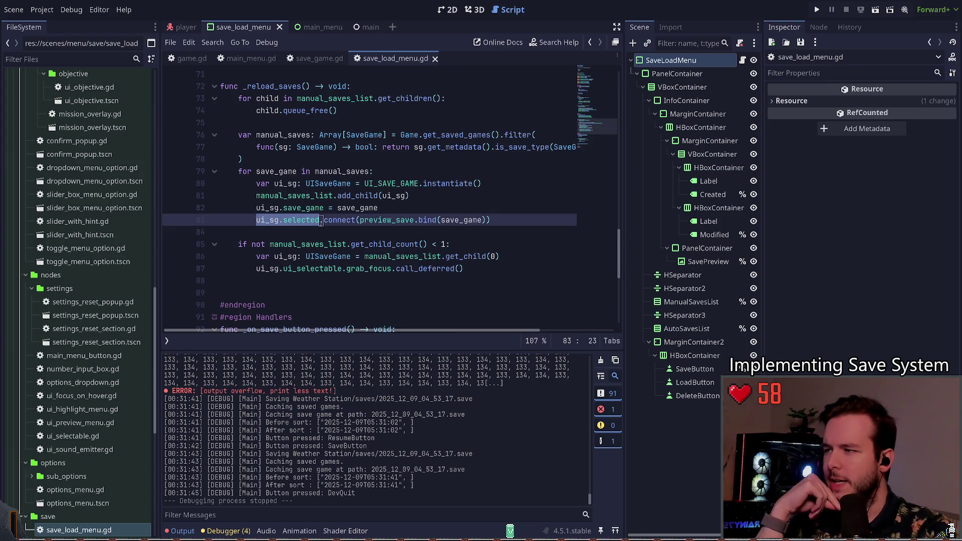
double_click(385, 221)
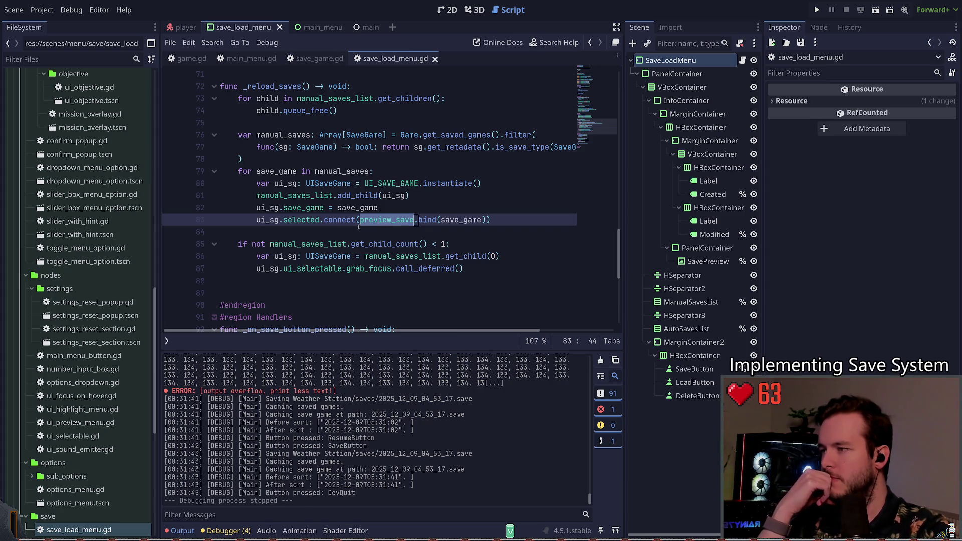
scroll(304, 222, up, 20)
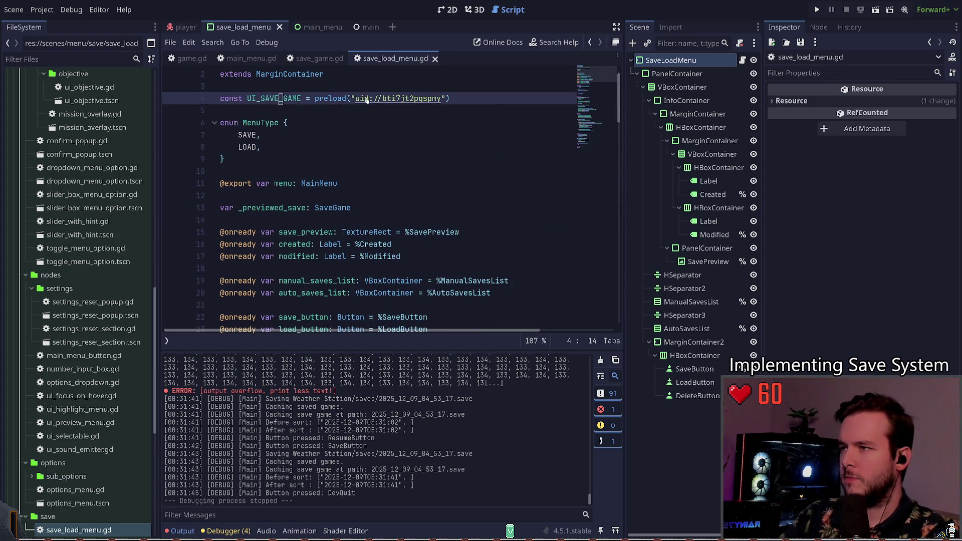
ctrl+click(395, 98)
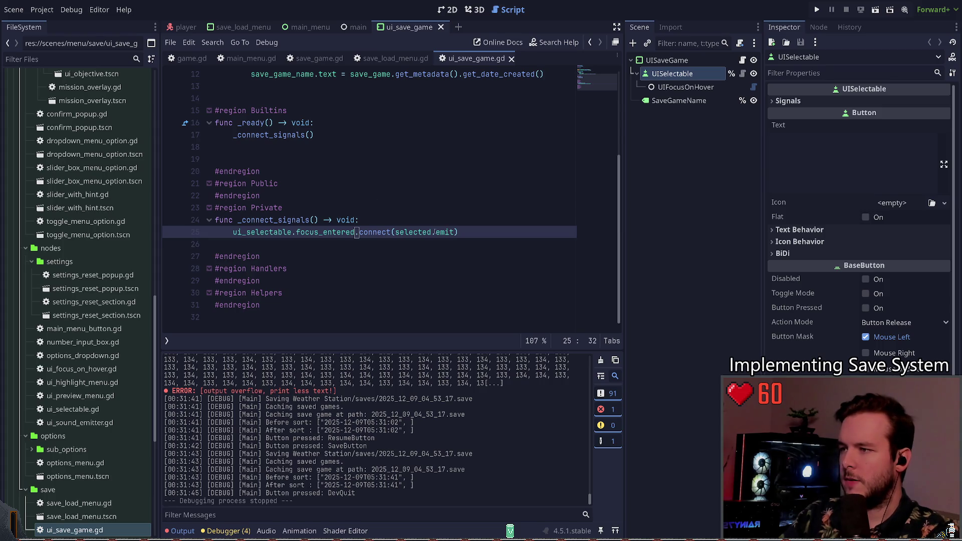
Change get_date_created() to get_date_created_friendly() on line 12 of ui_save_game.gd and save.
scroll(387, 201, up, 4)
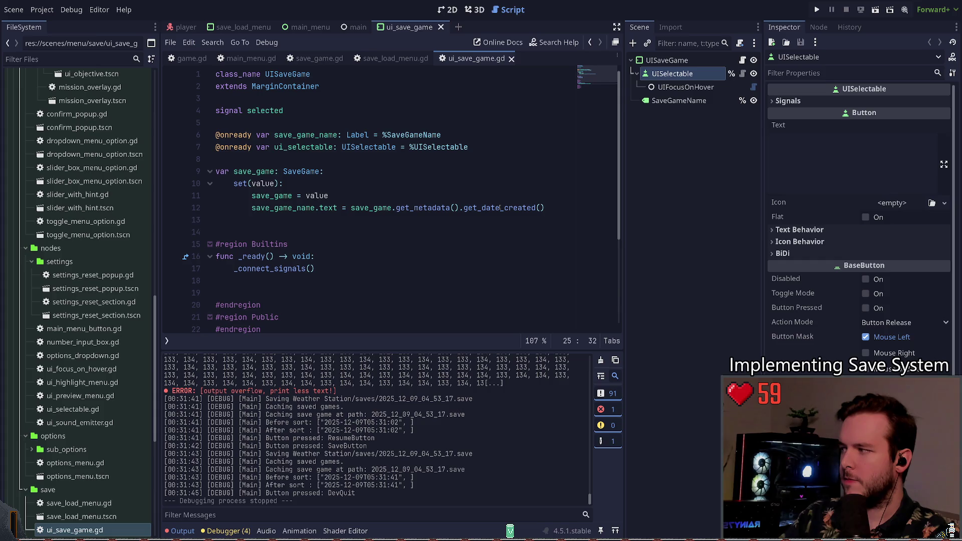
double_click(499, 207)
key(BackSpace)
text(get_date_created_f)
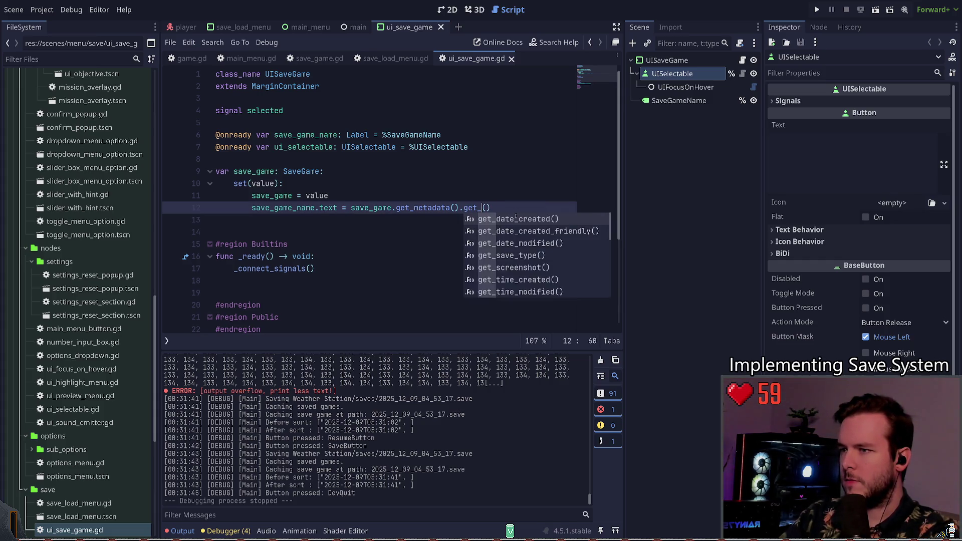
key(Return)
key(ctrl+s)
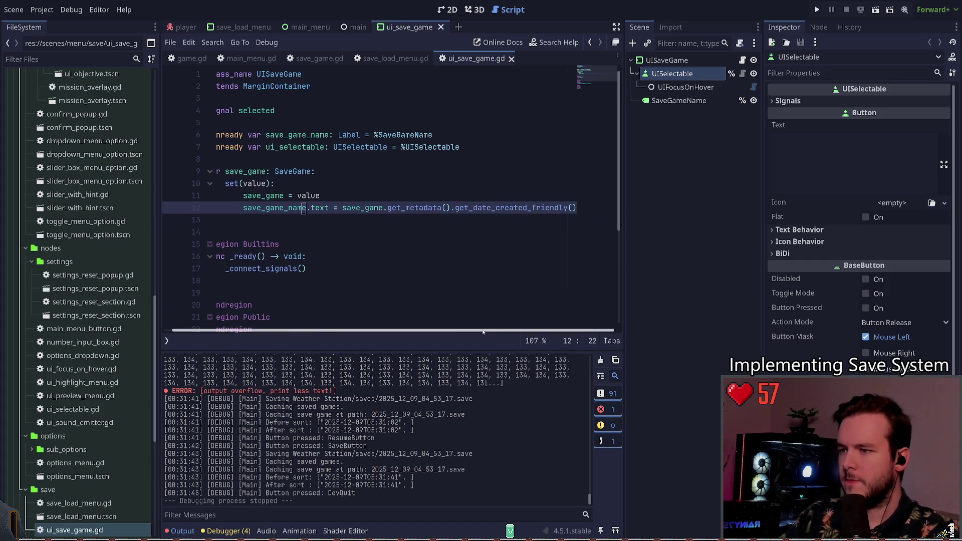
click(343, 232)
key(ctrl+s)
Review the selected signal declaration, then select the UIFocusOnHover node in the save slot scene.
scroll(381, 250, down, 4)
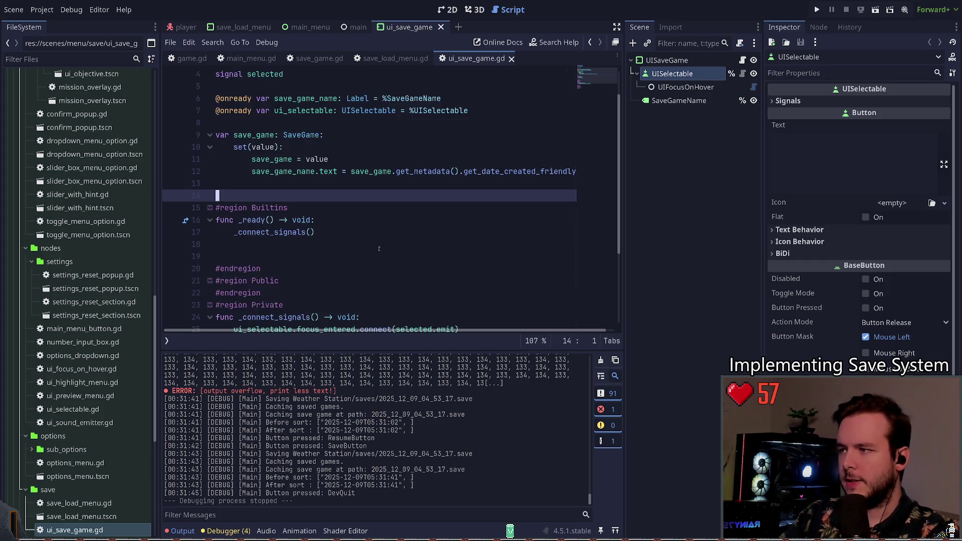
scroll(381, 250, up, 1)
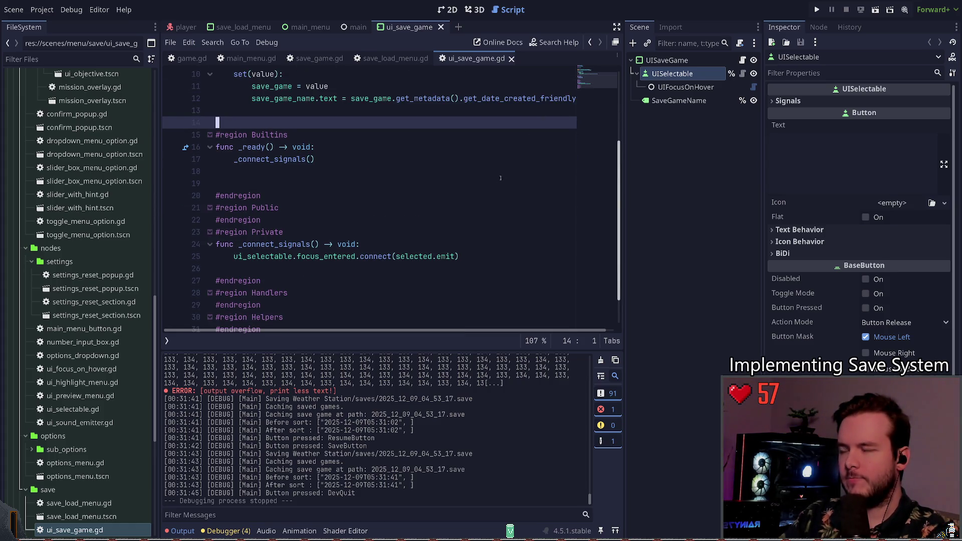
scroll(410, 192, up, 3)
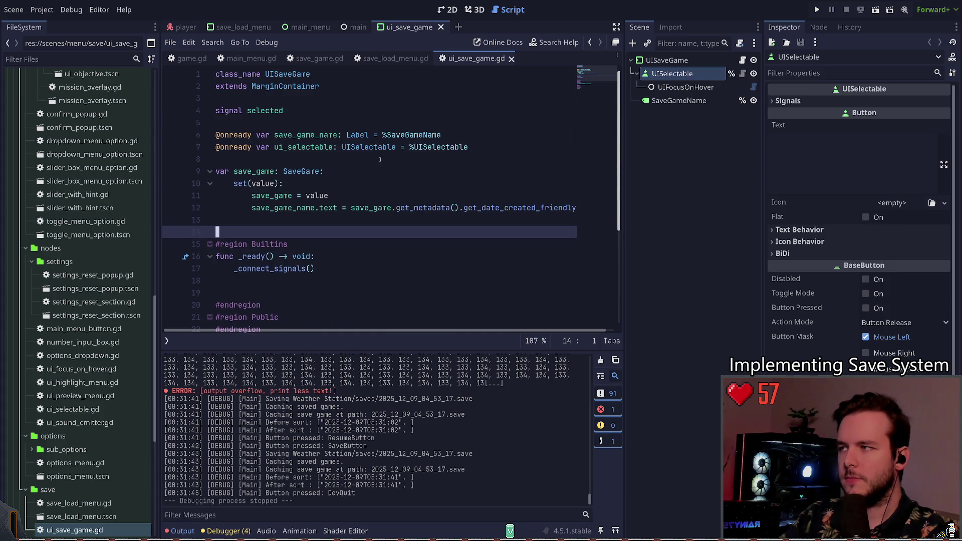
double_click(264, 110)
scroll(329, 189, down, 3)
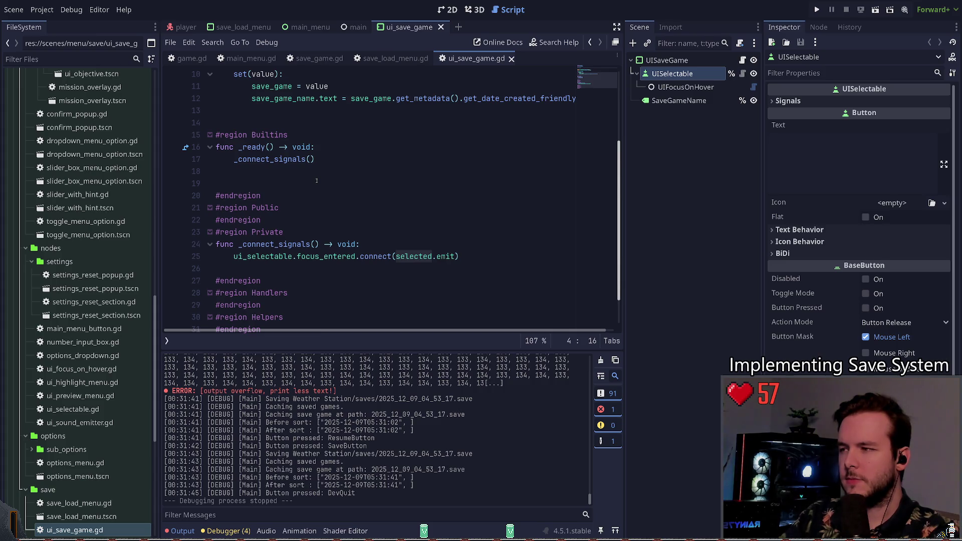
click(317, 181)
scroll(339, 233, up, 3)
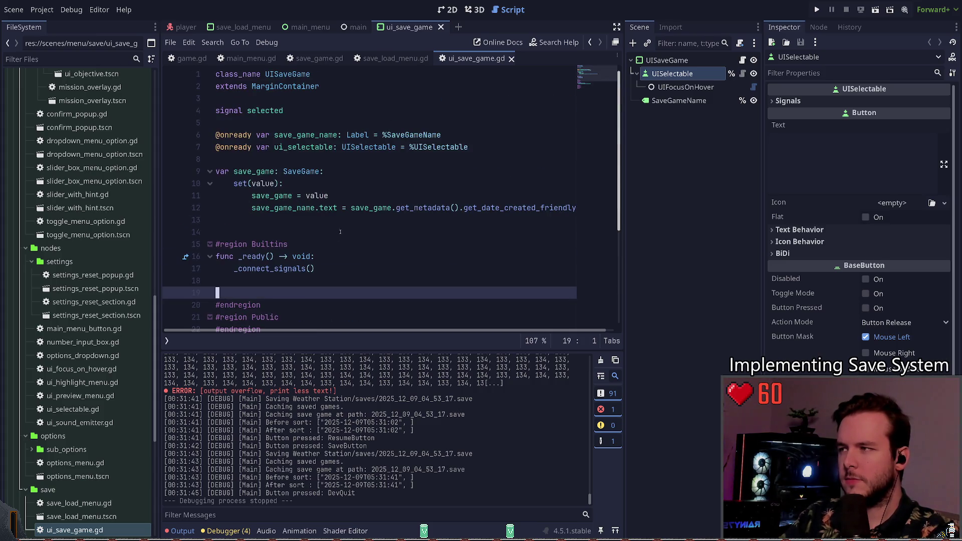
click(687, 88)
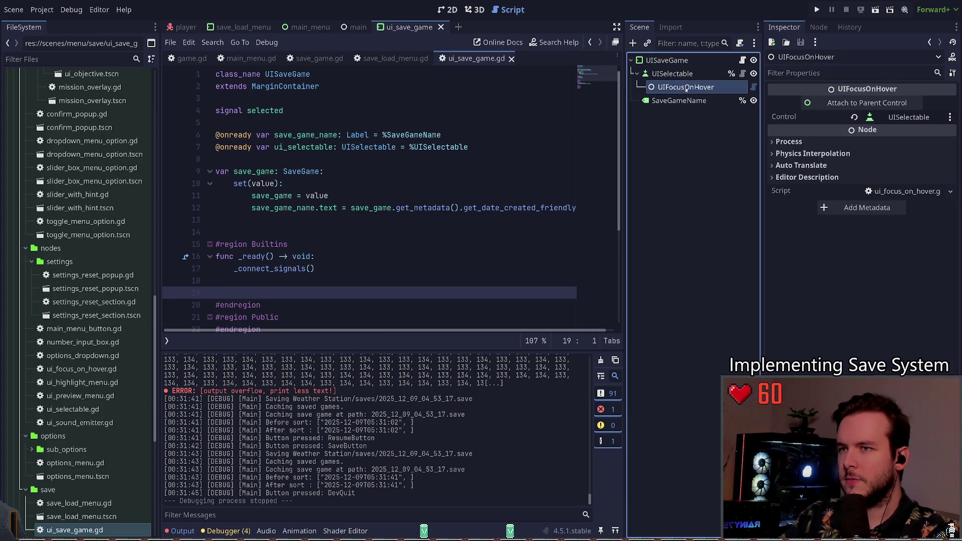
Open ui_focus_on_hover.gd from the UIFocusOnHover node's script icon and scroll through it.
click(754, 87)
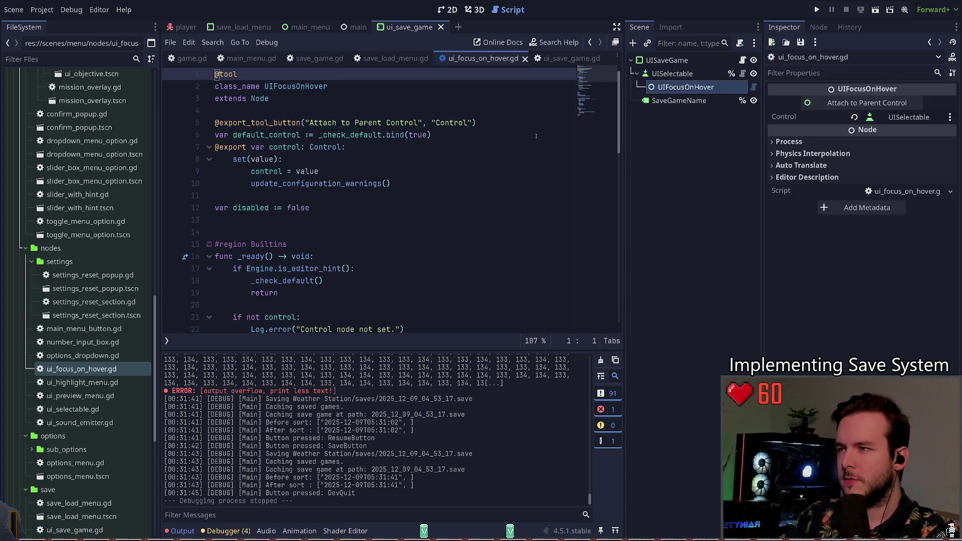
scroll(323, 213, down, 2)
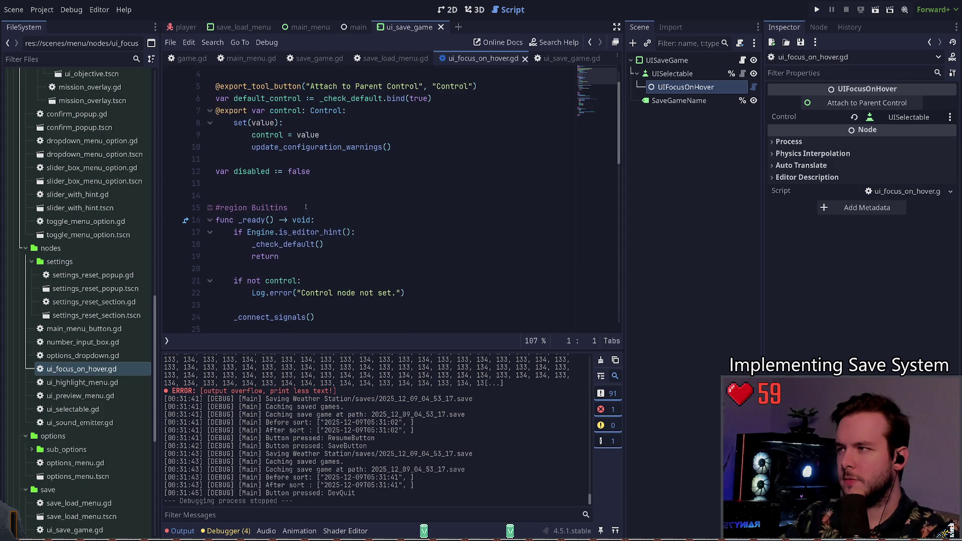
scroll(326, 207, up, 2)
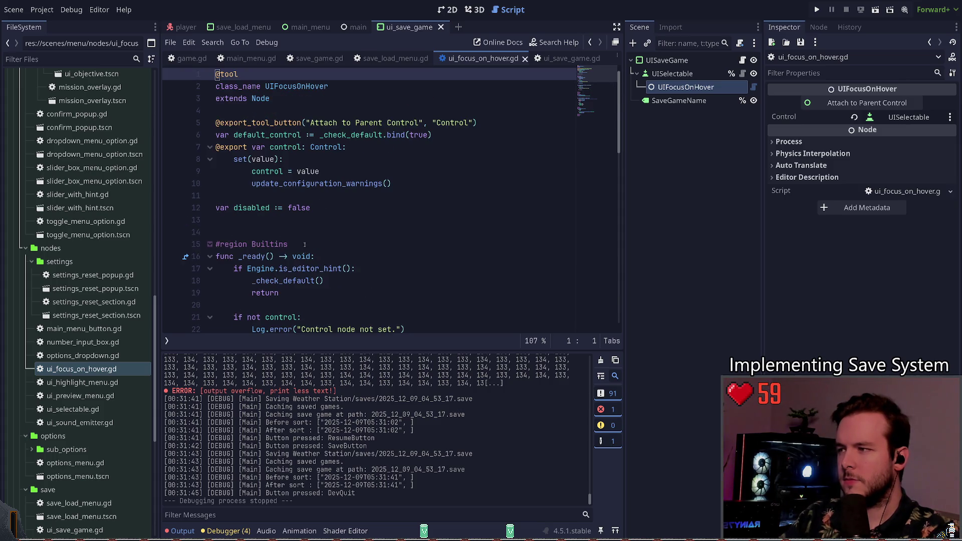
scroll(304, 244, down, 4)
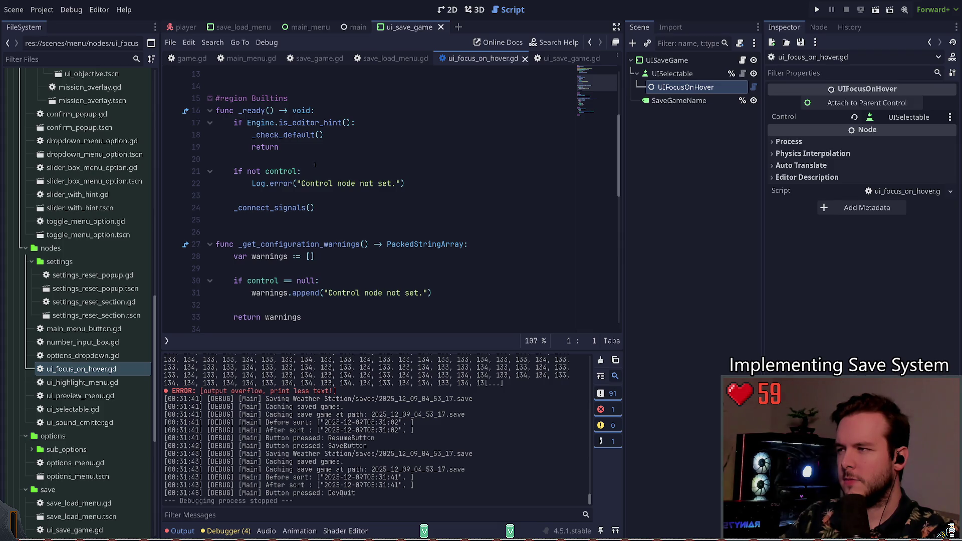
scroll(314, 166, up, 4)
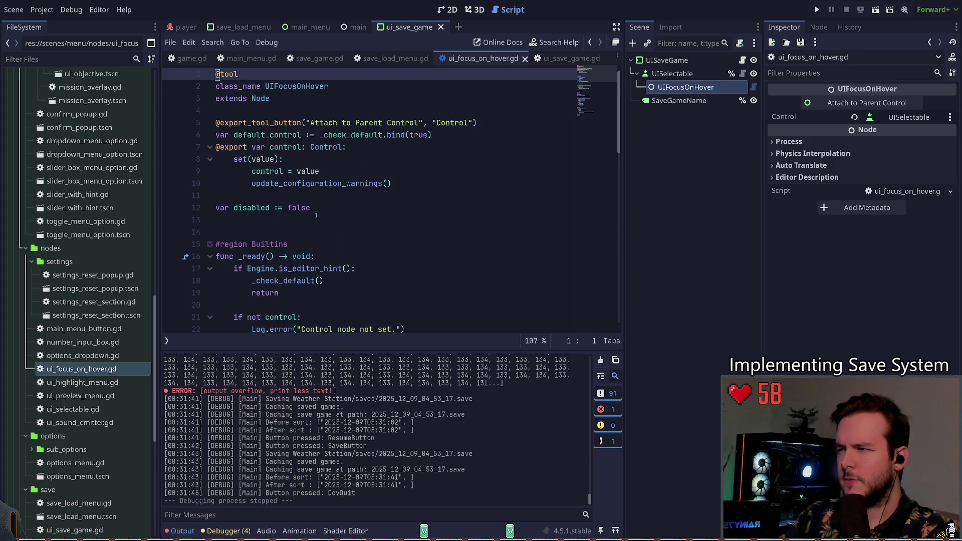
scroll(321, 216, down, 5)
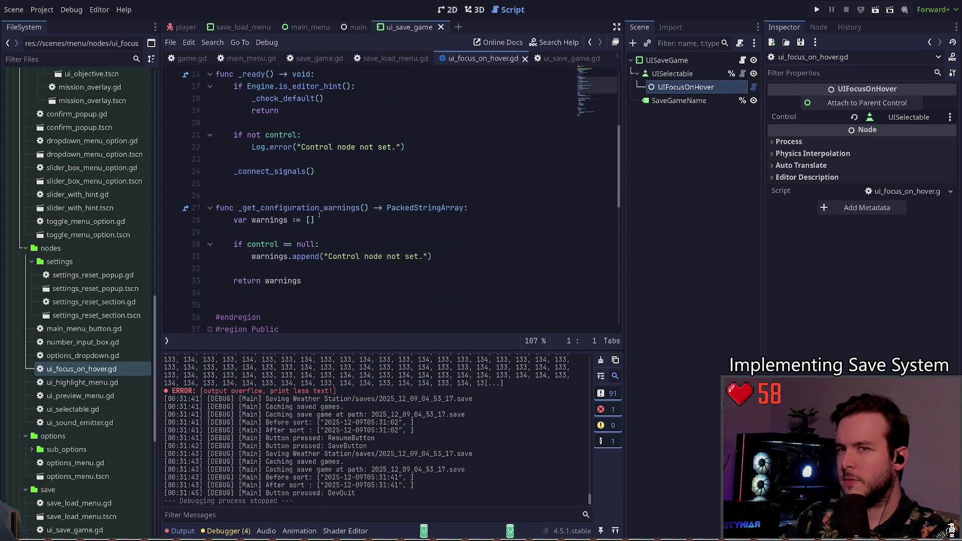
scroll(318, 211, down, 4)
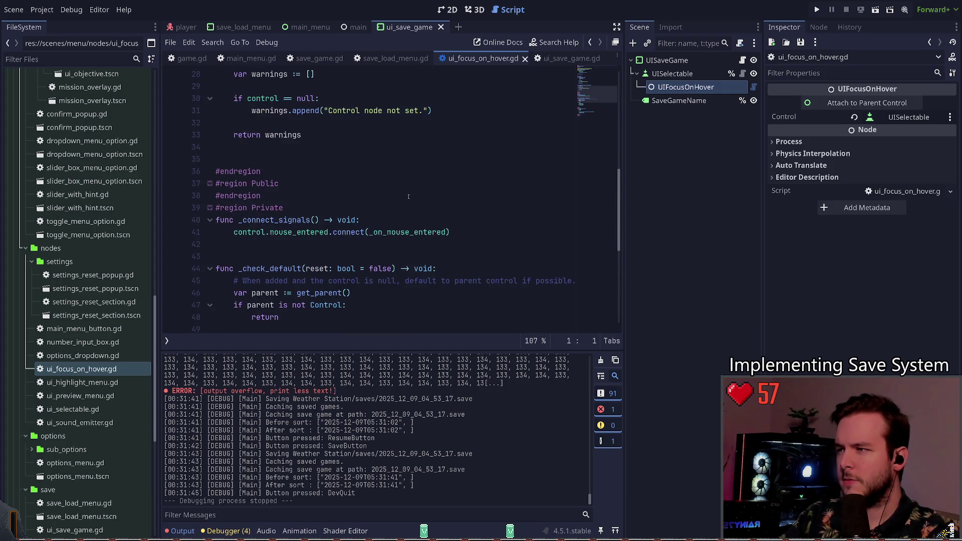
scroll(391, 192, down, 2)
scroll(392, 192, down, 1)
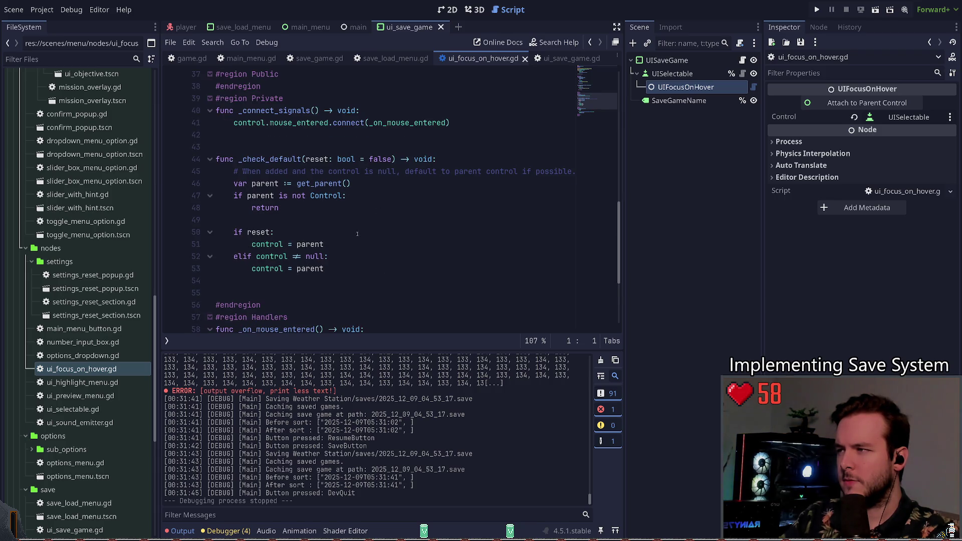
scroll(362, 265, down, 4)
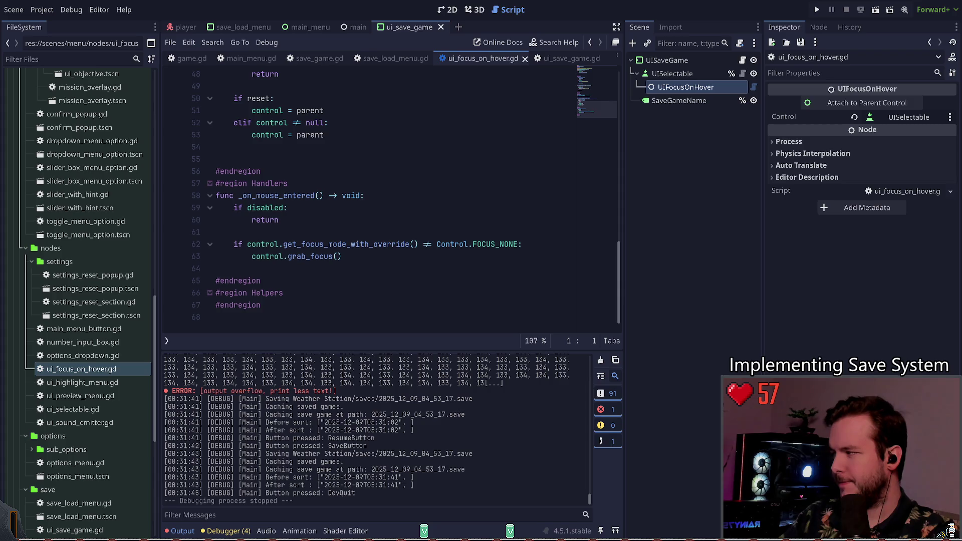
Inspect the focus-grabbing block on lines 61–63 of _on_mouse_entered, then run with F5.
click(339, 236)
click(347, 265)
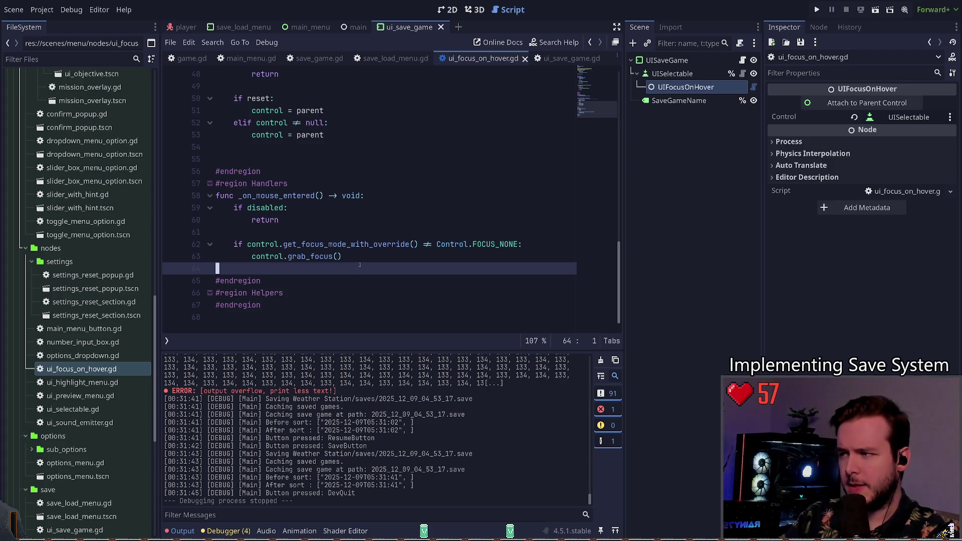
key(shift+Up)
key(shift+Up)
key(shift+Up)
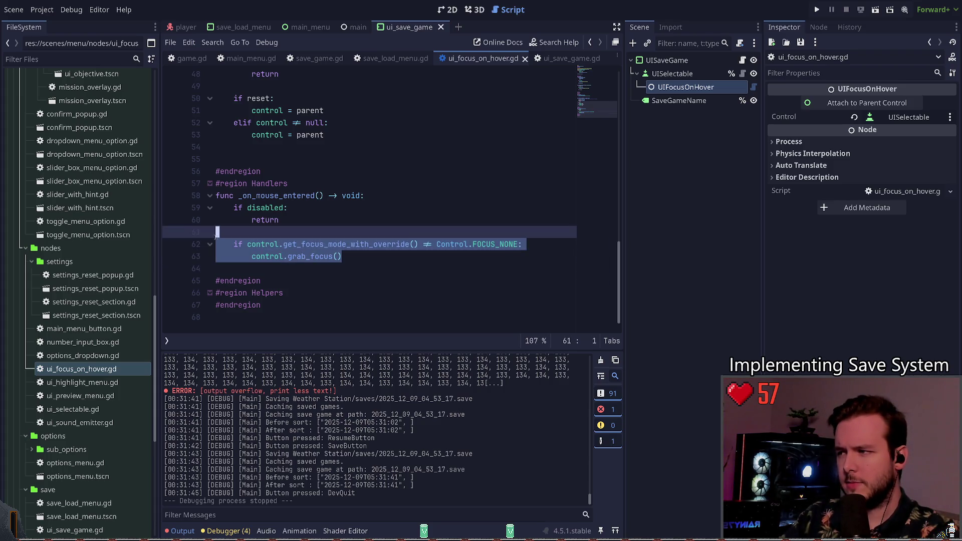
click(384, 244)
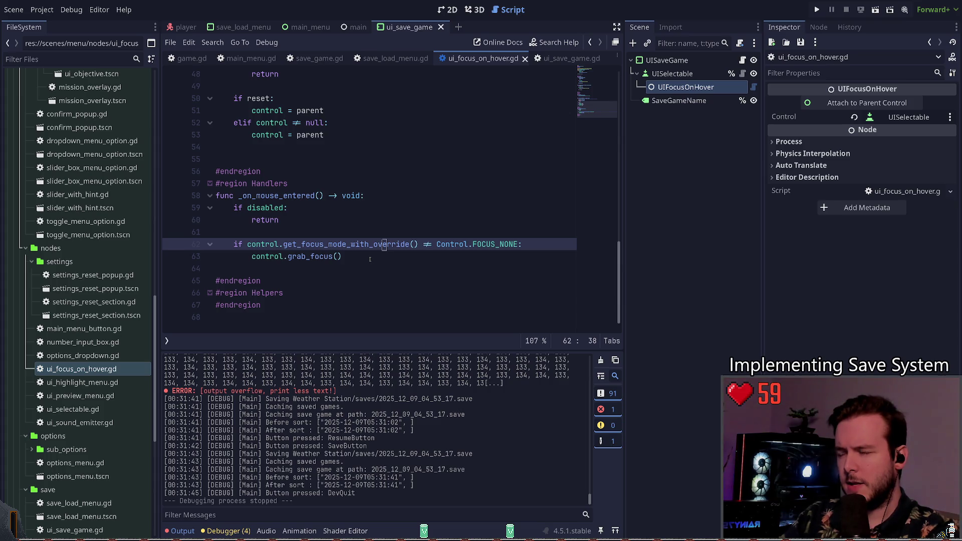
key(F5)
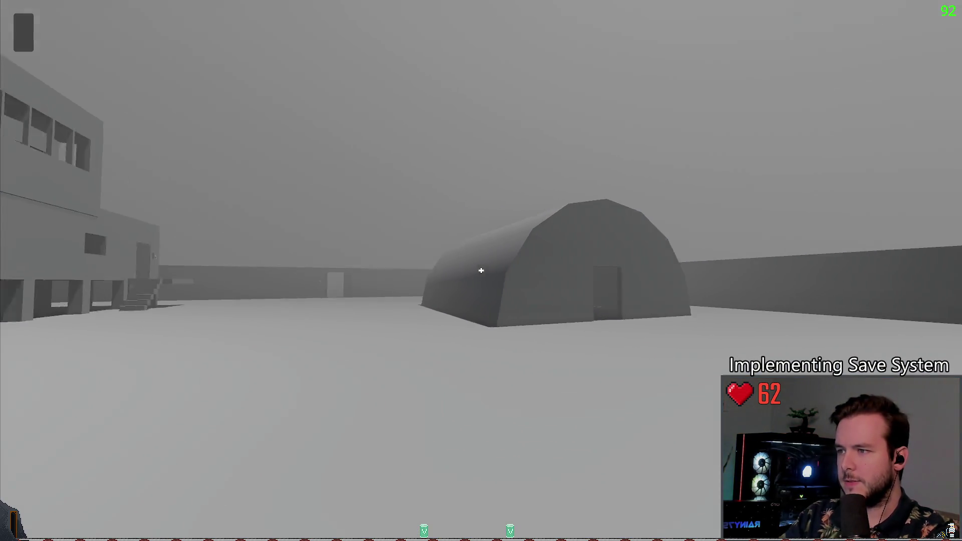
From the pause menu, open the save panel and save over the existing slot.
key(Escape)
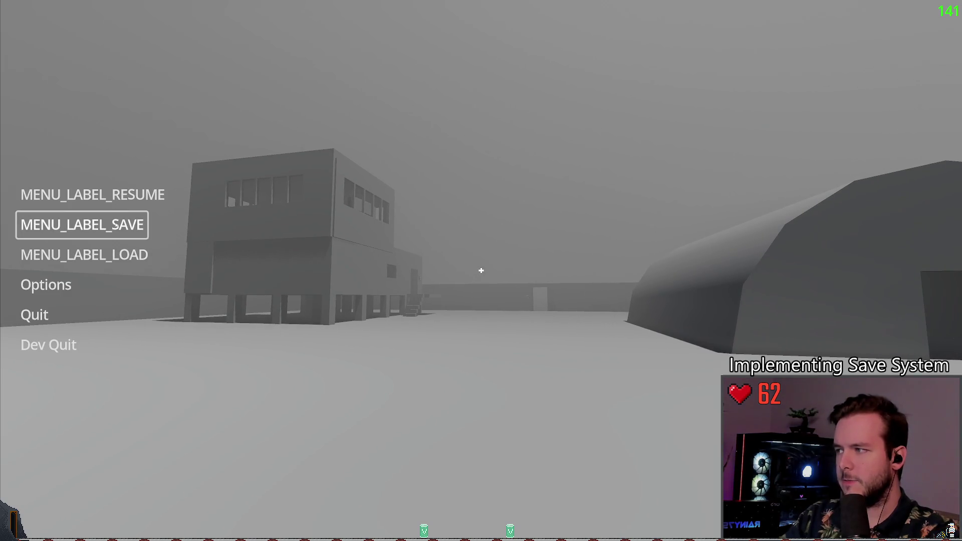
click(116, 227)
click(208, 245)
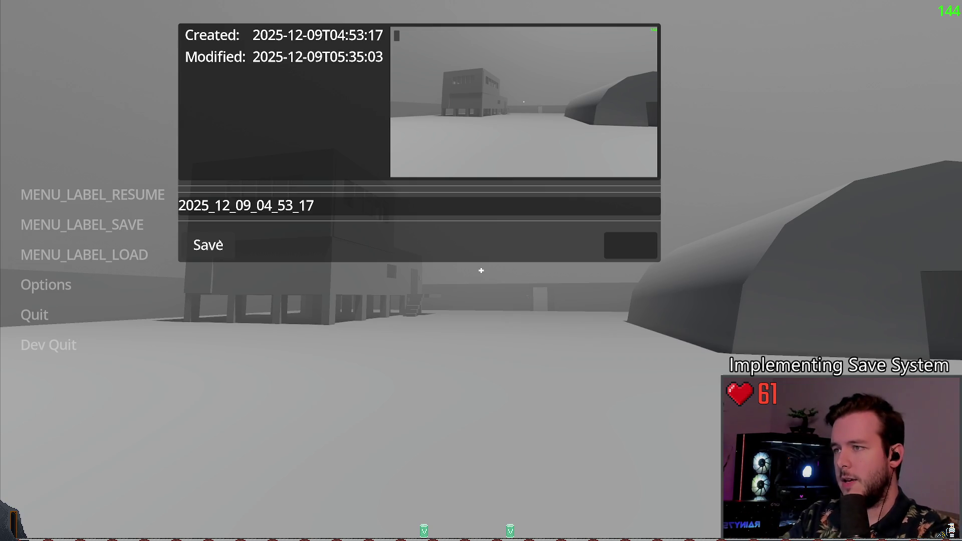
click(210, 242)
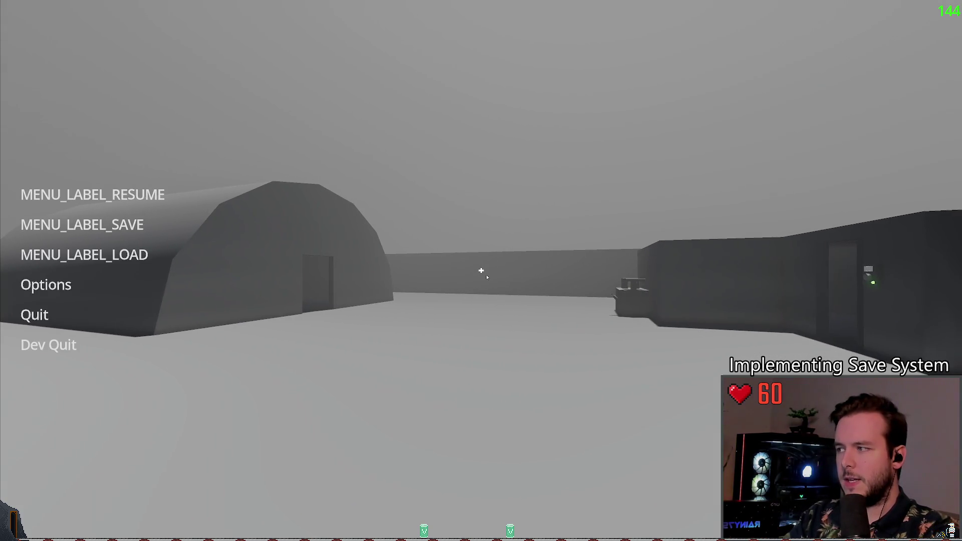
Reopen the save panel, save over the slot again, and Dev Quit to the editor.
click(82, 225)
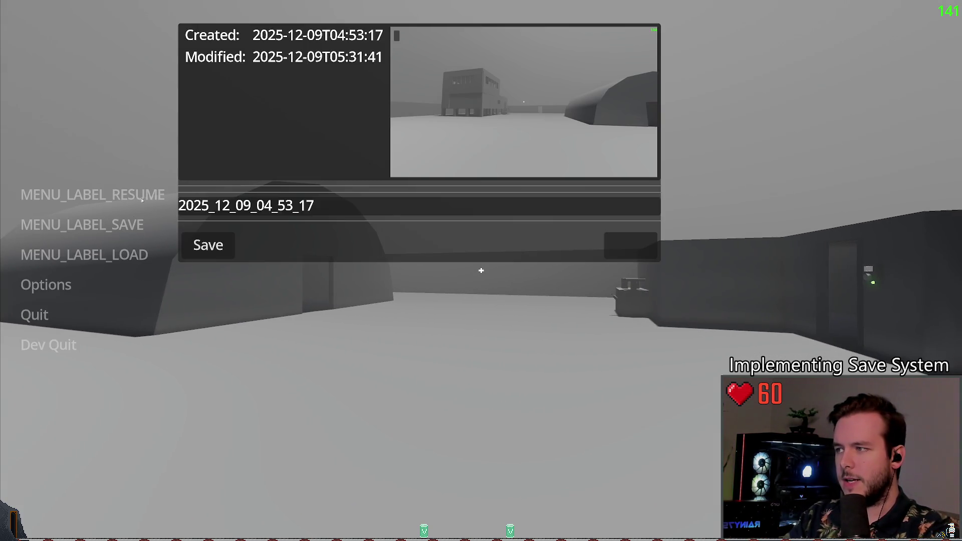
click(219, 248)
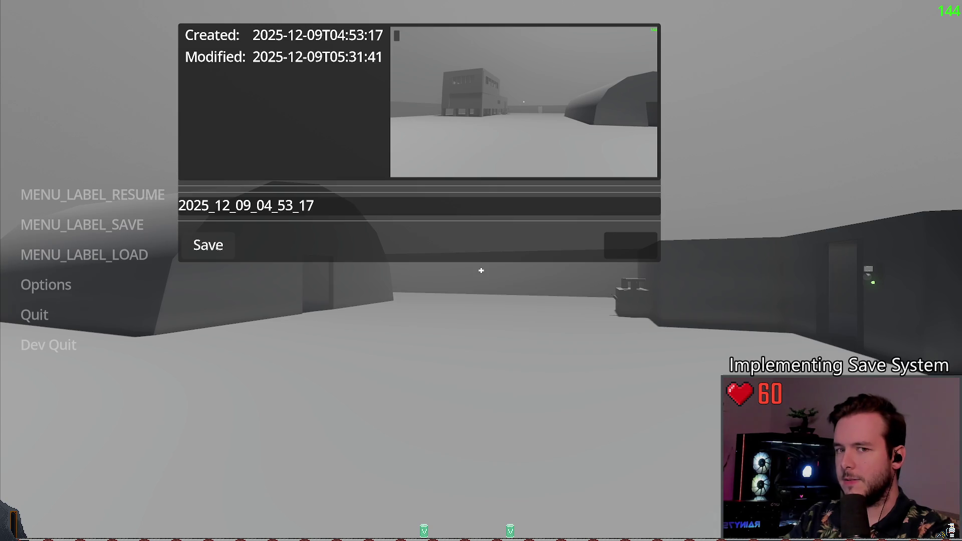
click(261, 215)
key(Return)
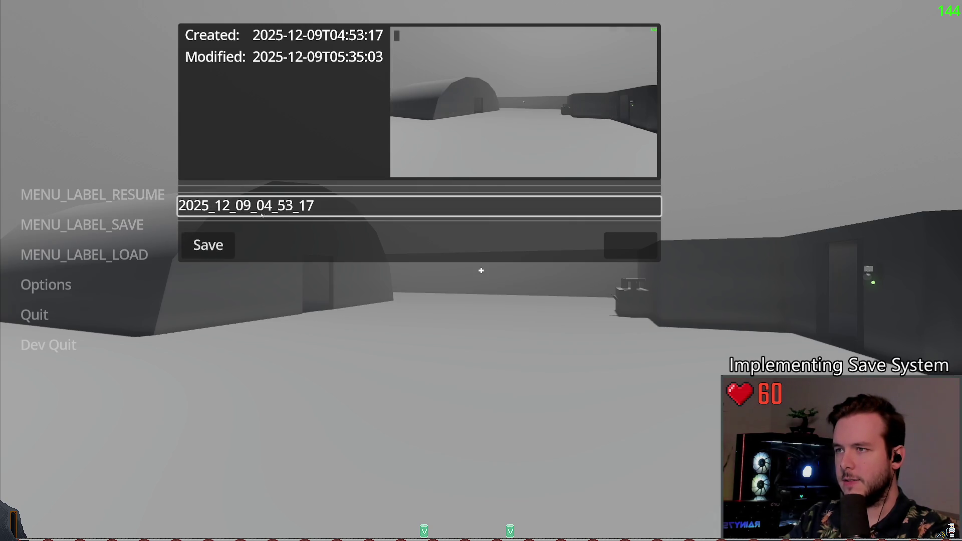
key(Escape)
click(48, 344)
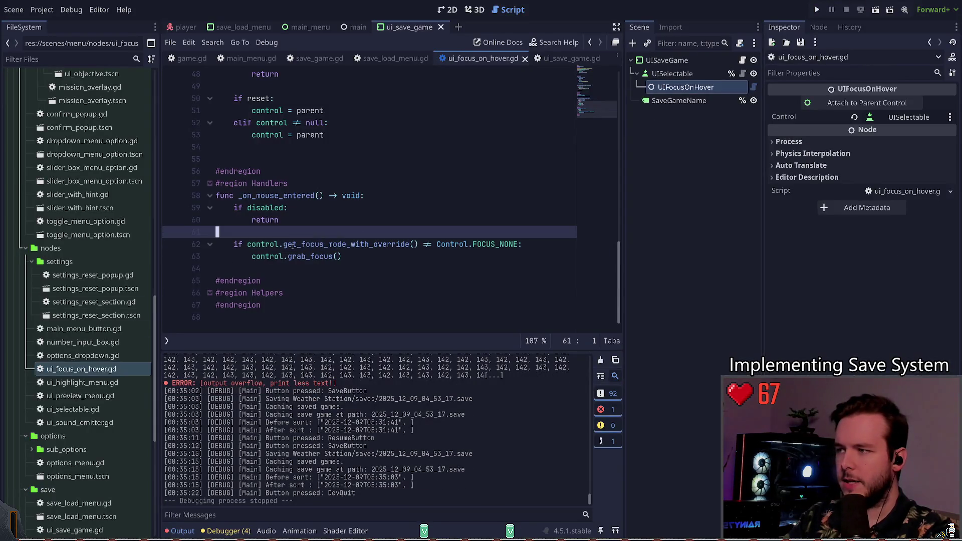
Close the ui_focus_on_hover.gd tab and relaunch the game with F5.
click(358, 258)
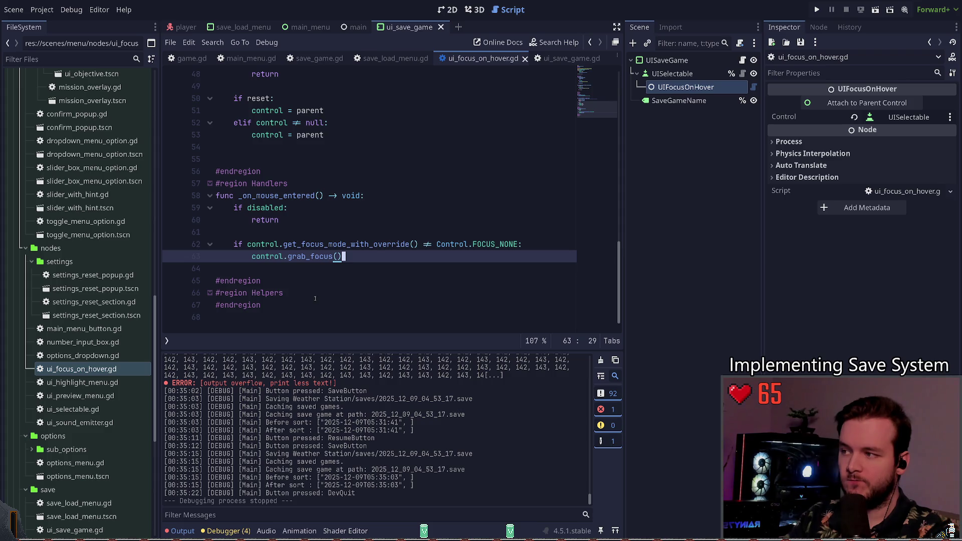
click(525, 58)
key(F5)
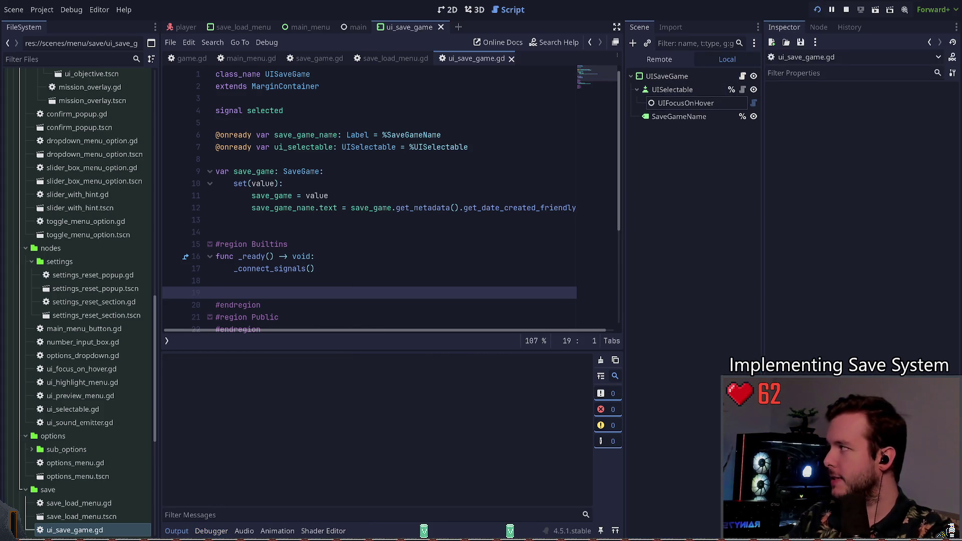
Open the pause menu's save panel and save over the existing slot.
key(Escape)
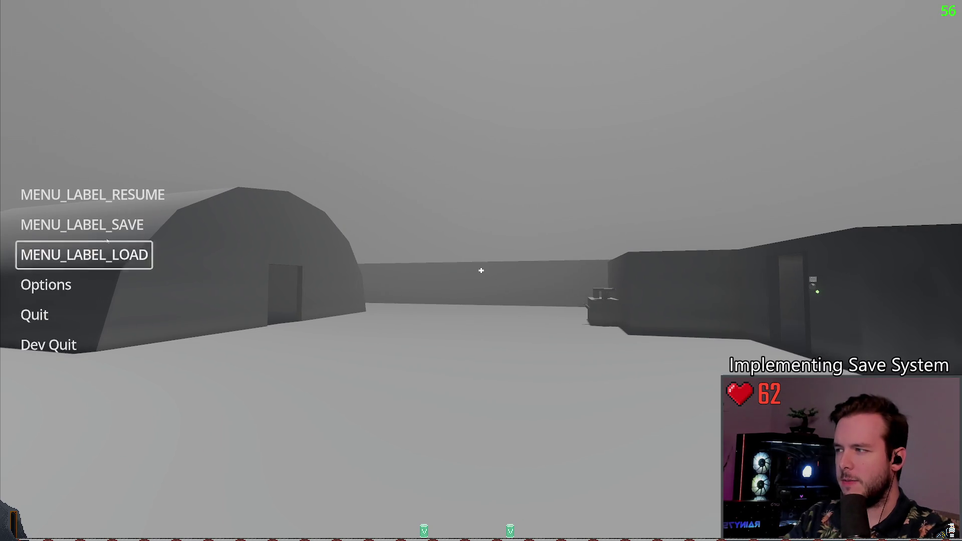
click(116, 225)
click(209, 245)
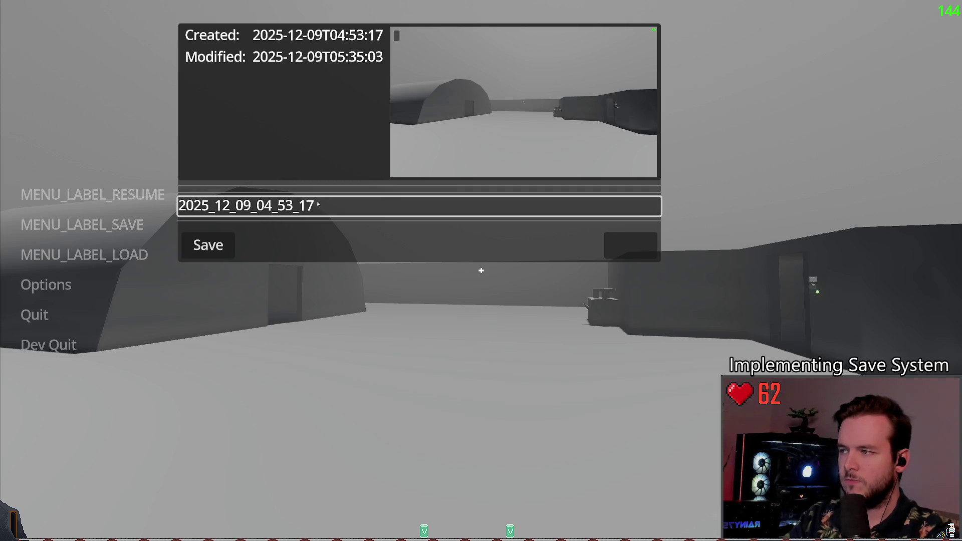
click(214, 246)
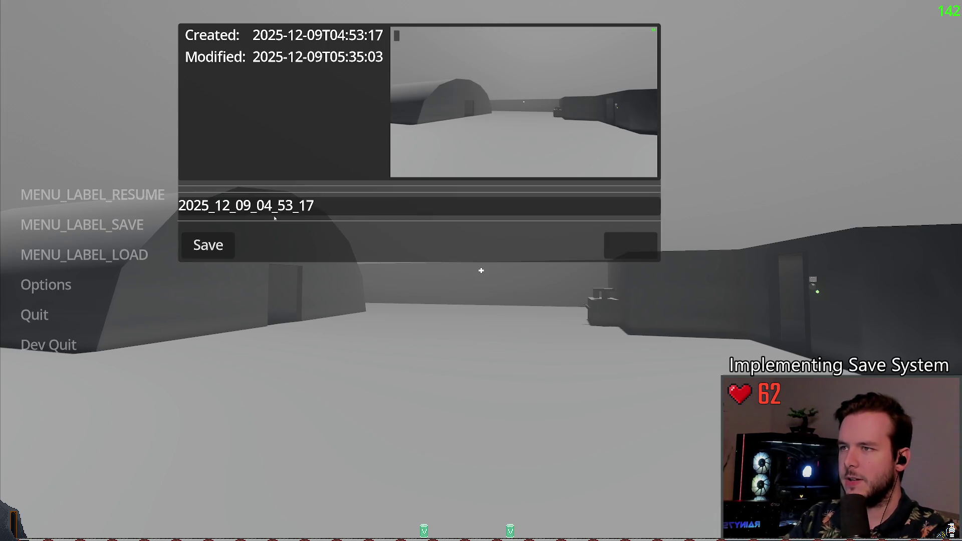
key(Tab)
key(Escape)
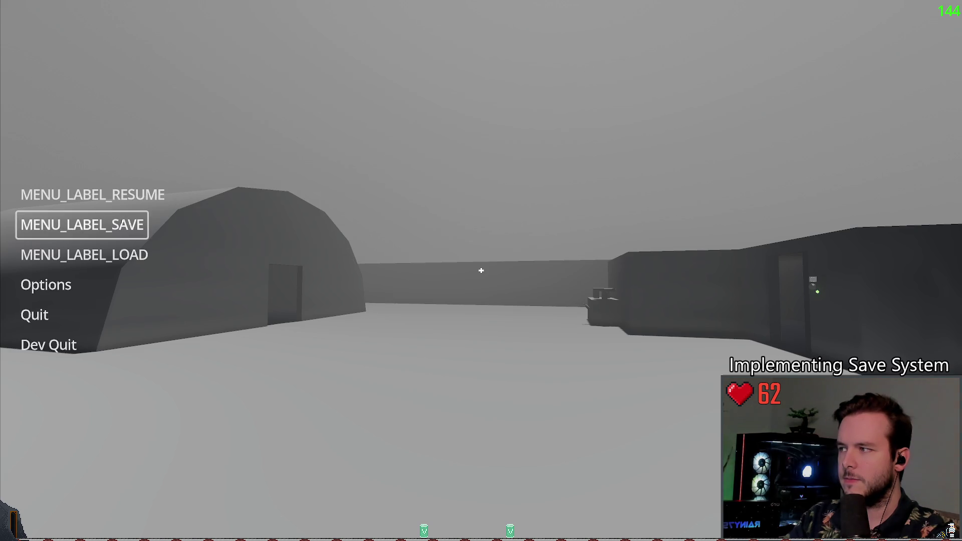
Turn the view and save again from the new viewpoint.
key(Escape)
key(Escape)
click(136, 226)
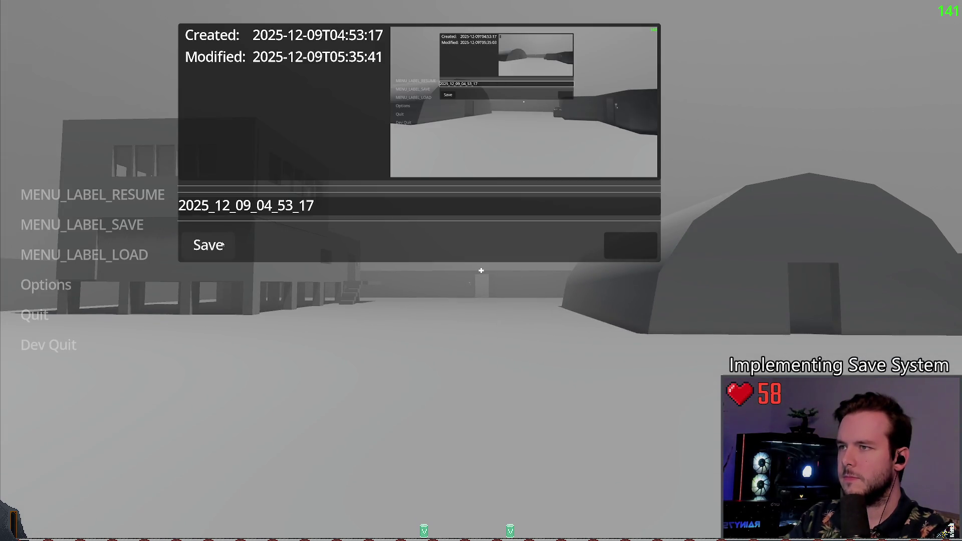
click(275, 205)
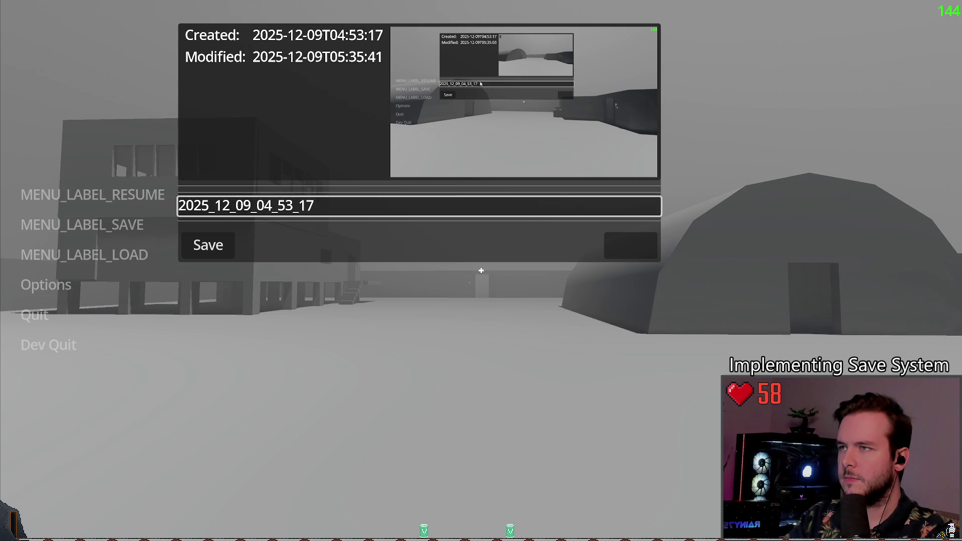
key(Tab)
key(Return)
key(Escape)
key(Escape)
Check the save panel once more, Dev Quit the game, and switch to main_menu.gd.
key(Down)
key(Return)
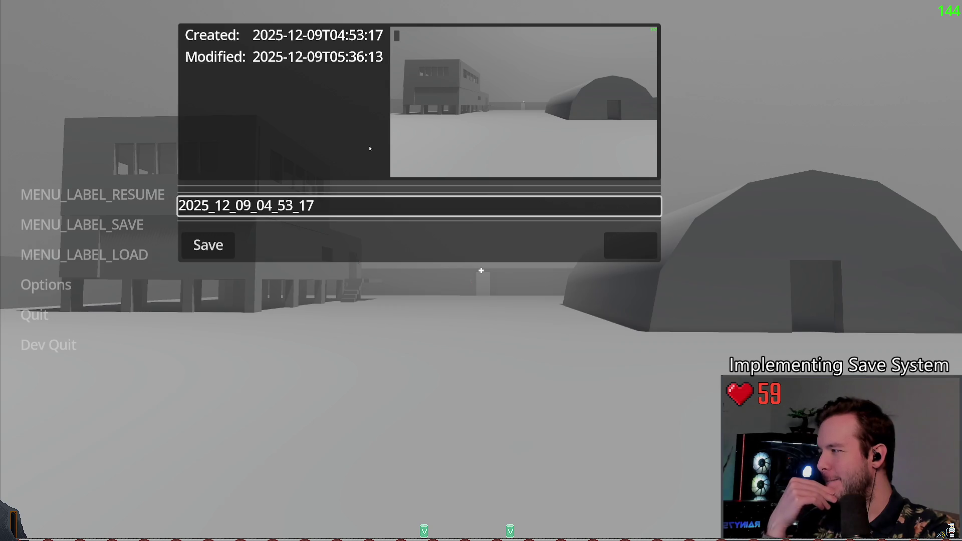
key(Escape)
key(Up)
key(Return)
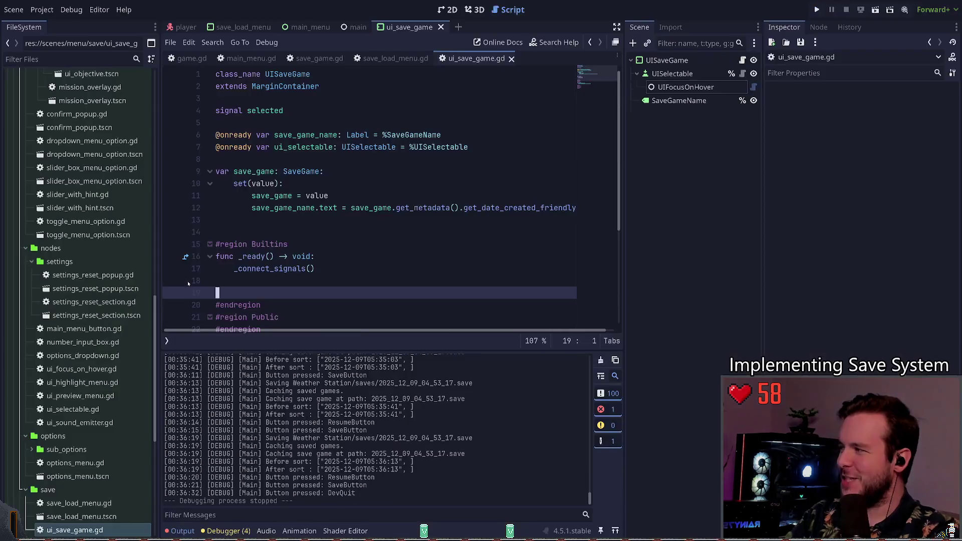
click(250, 58)
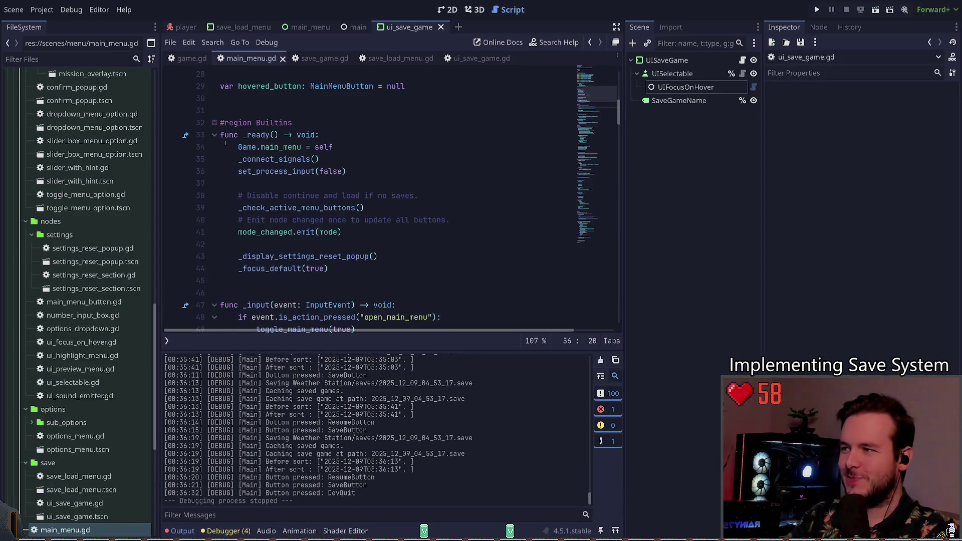
Insert a blank line after the screenshot capture on line 58 of toggle_main_menu, then save and run.
click(188, 60)
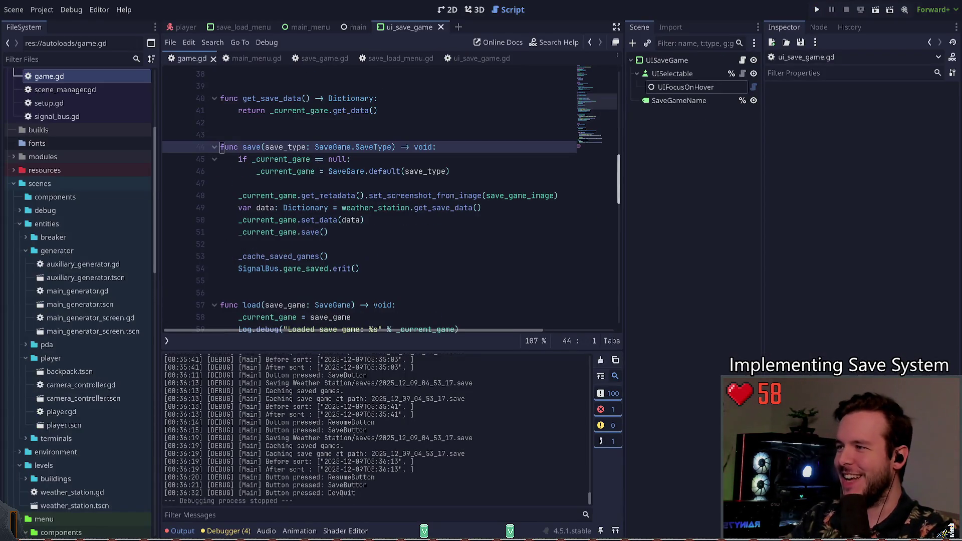
scroll(375, 149, up, 12)
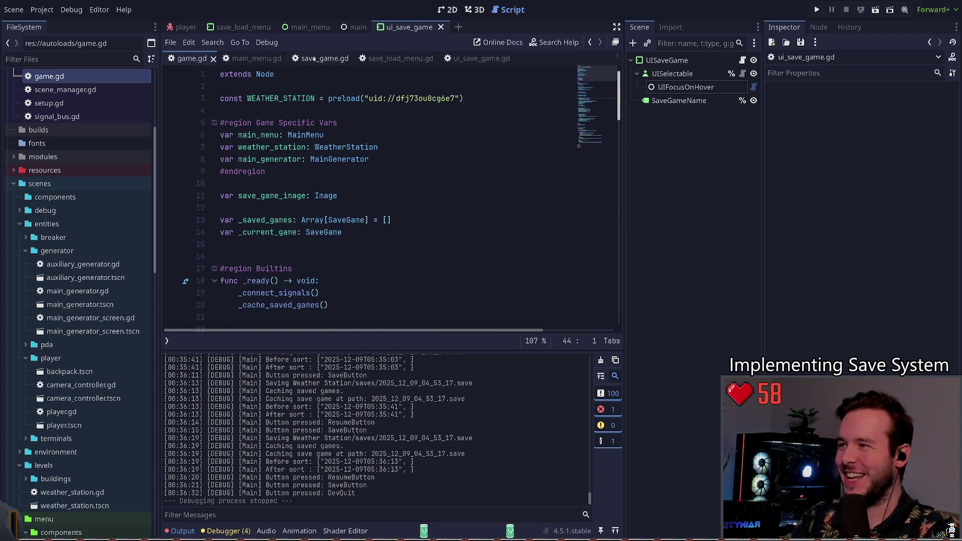
click(271, 58)
scroll(308, 270, down, 4)
scroll(377, 179, down, 2)
click(362, 209)
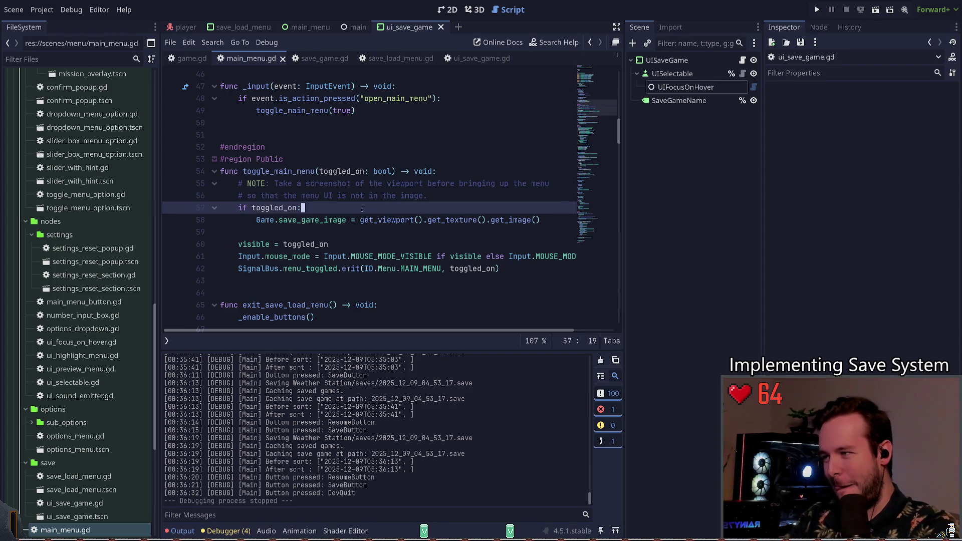
key(Down)
key(Down)
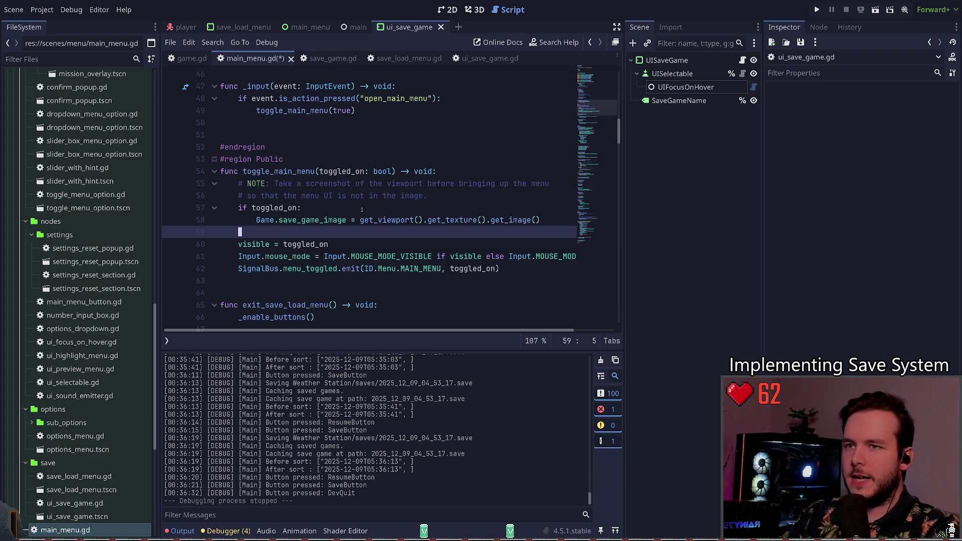
key(F5)
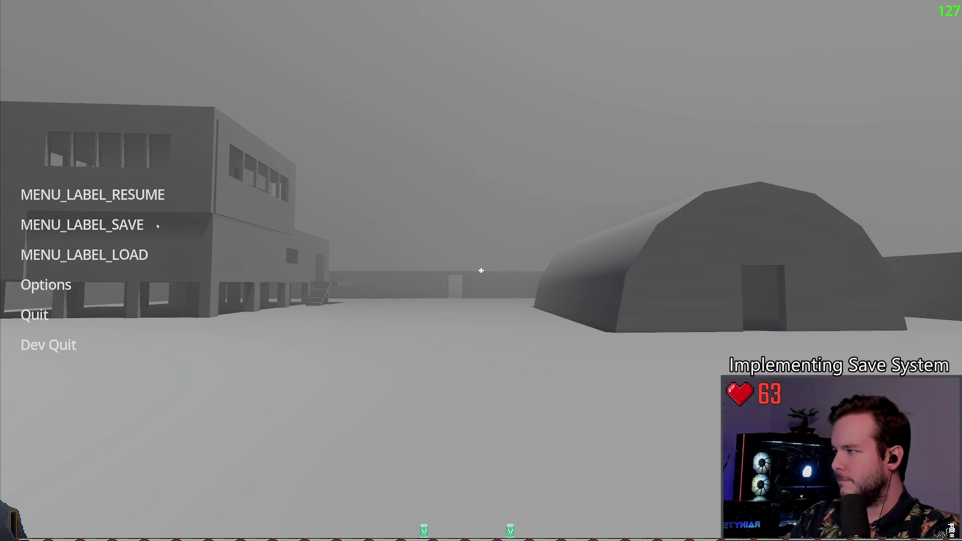
Save the game from the pause menu, then resume and save again from a new viewpoint.
click(135, 225)
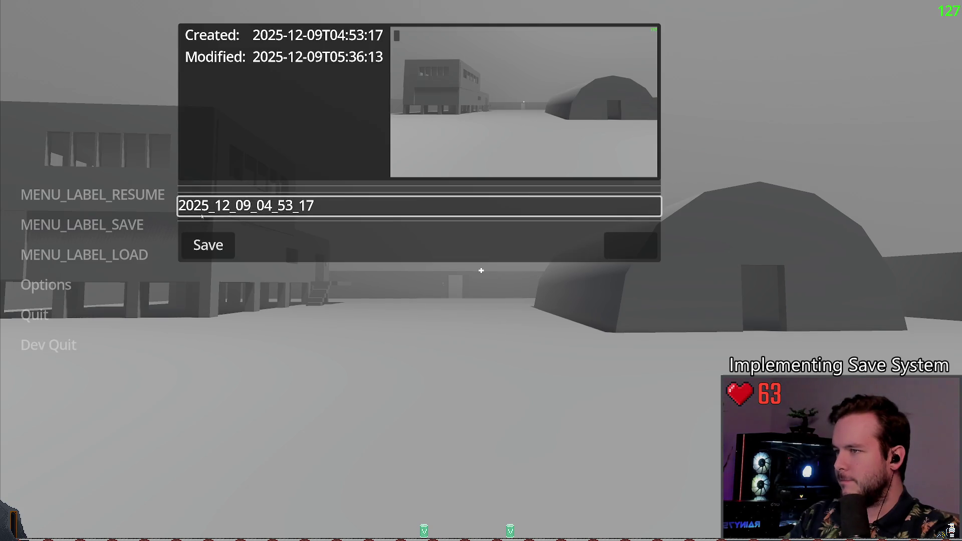
click(219, 245)
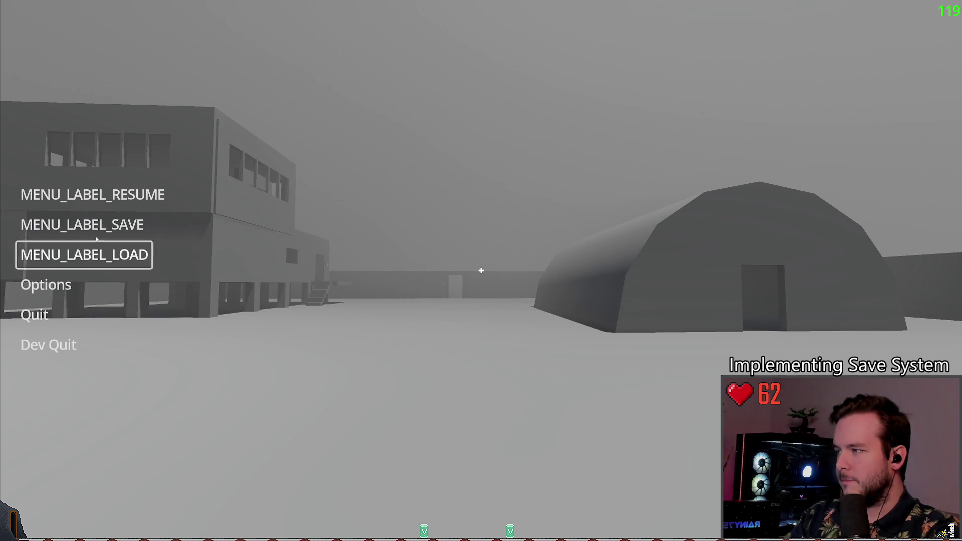
click(93, 195)
key(Escape)
key(Return)
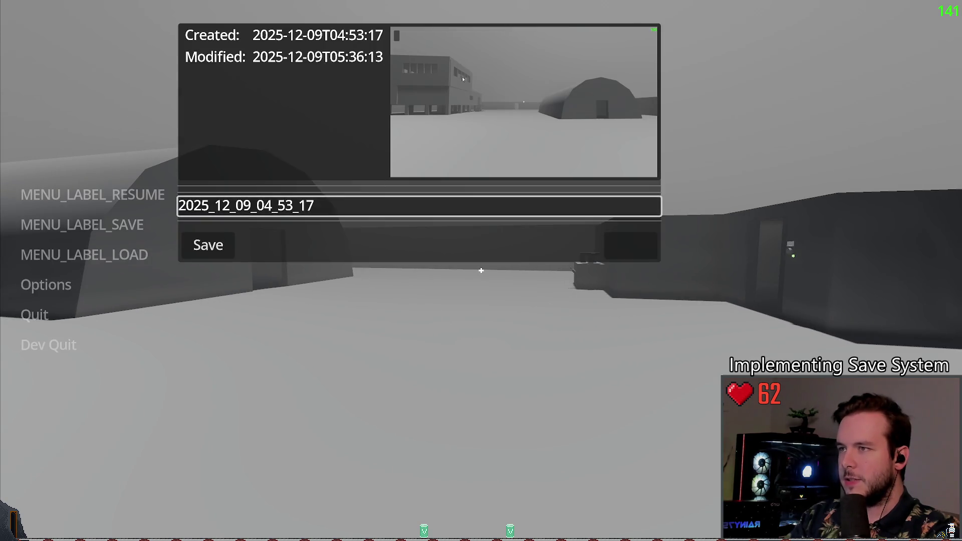
click(221, 240)
Save twice more so the preview captures the save menu itself, then close the panel.
key(Escape)
key(Return)
click(209, 245)
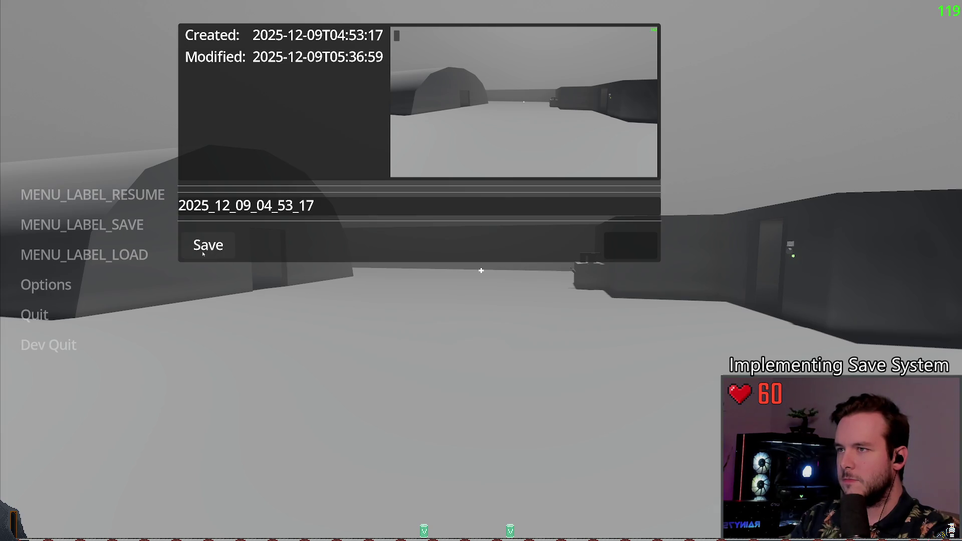
click(219, 245)
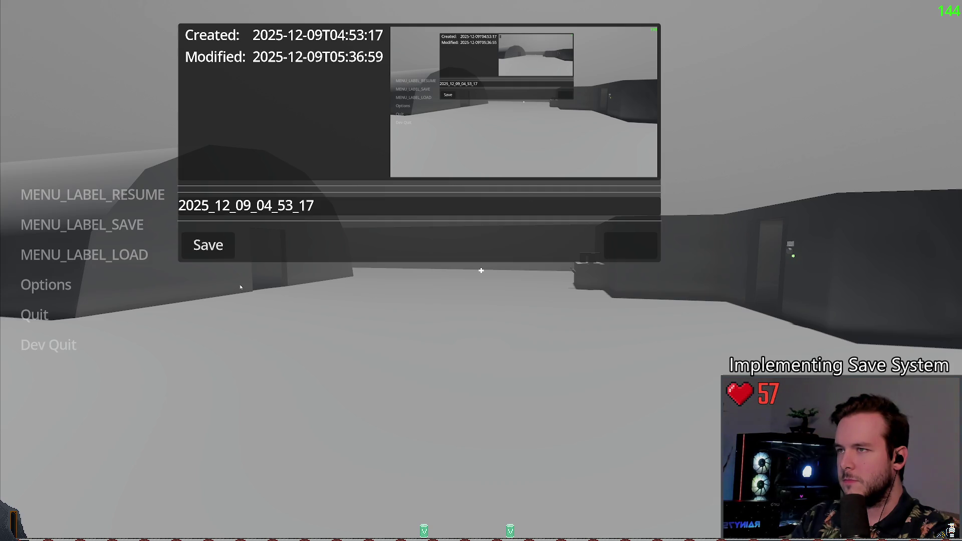
click(222, 249)
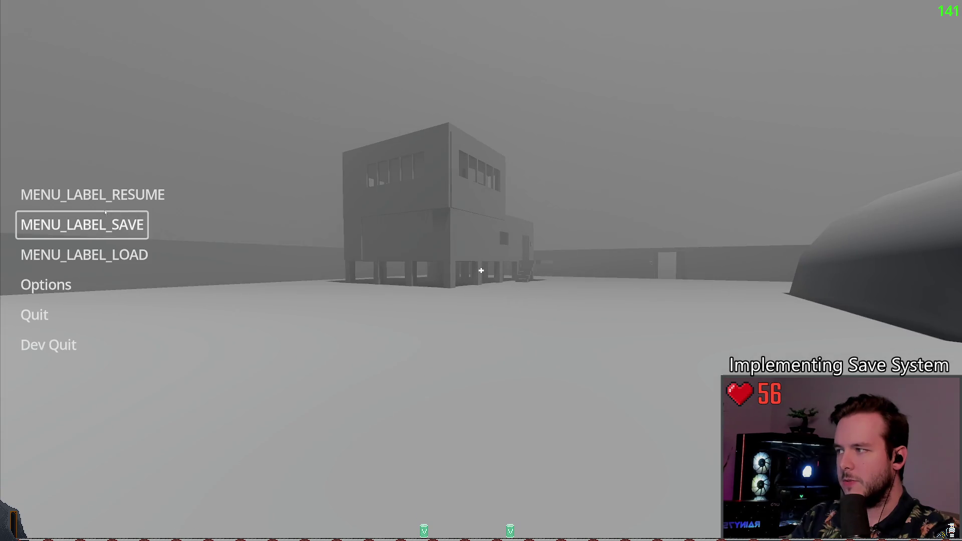
Reopen the save panel and save repeatedly, including saves made with Tab and Enter.
click(105, 212)
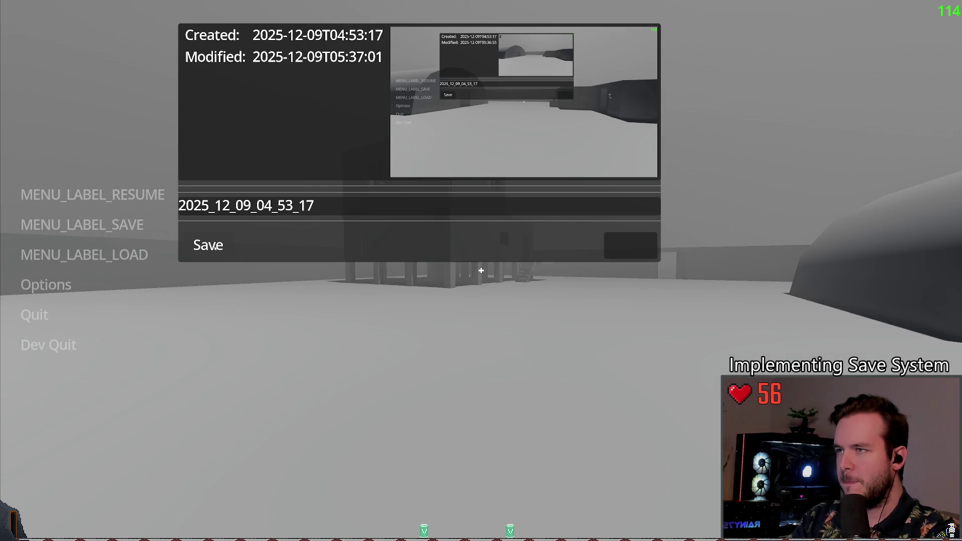
click(216, 247)
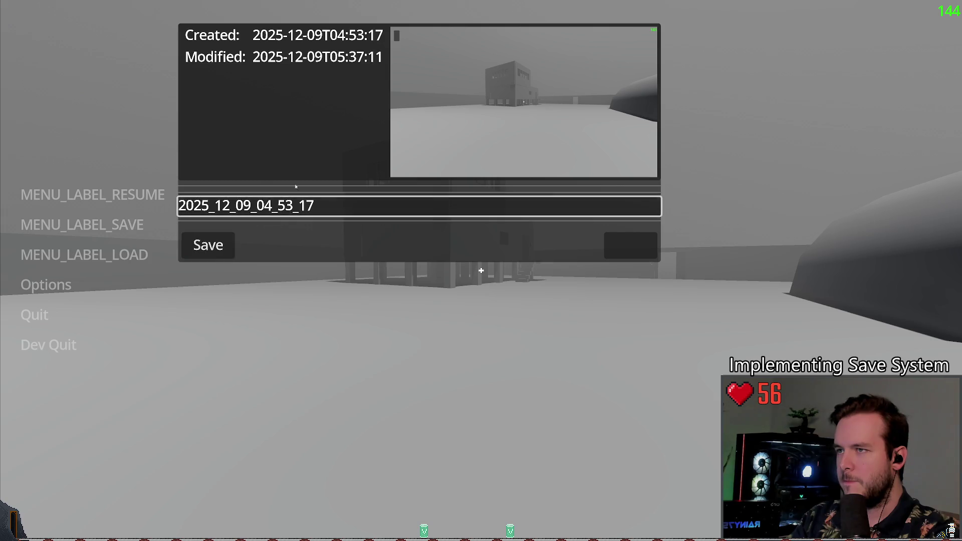
key(Tab)
key(Return)
key(Escape)
key(Return)
key(Tab)
key(Return)
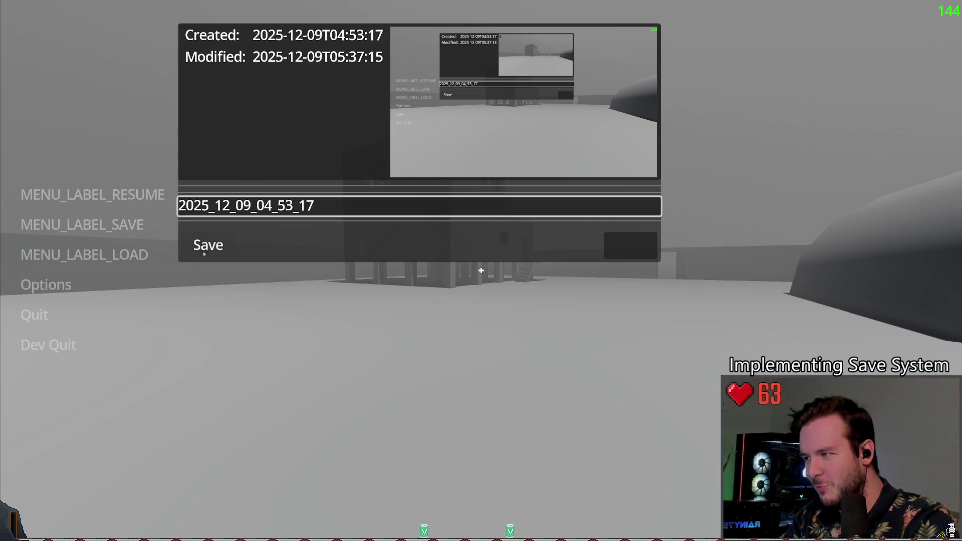
Resume play, save twice more from a new viewpoint, and Dev Quit back to the editor.
key(Escape)
key(Escape)
key(Escape)
click(48, 225)
click(218, 244)
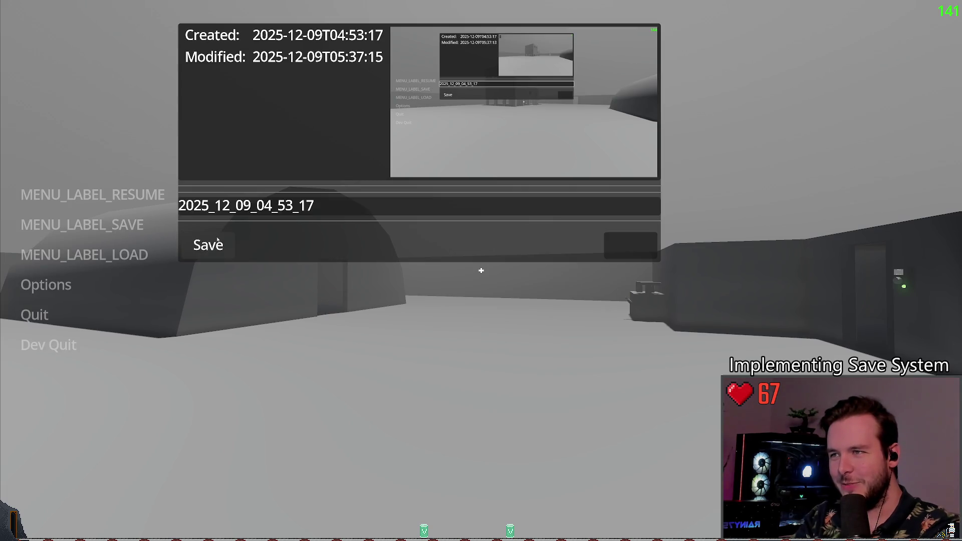
key(Escape)
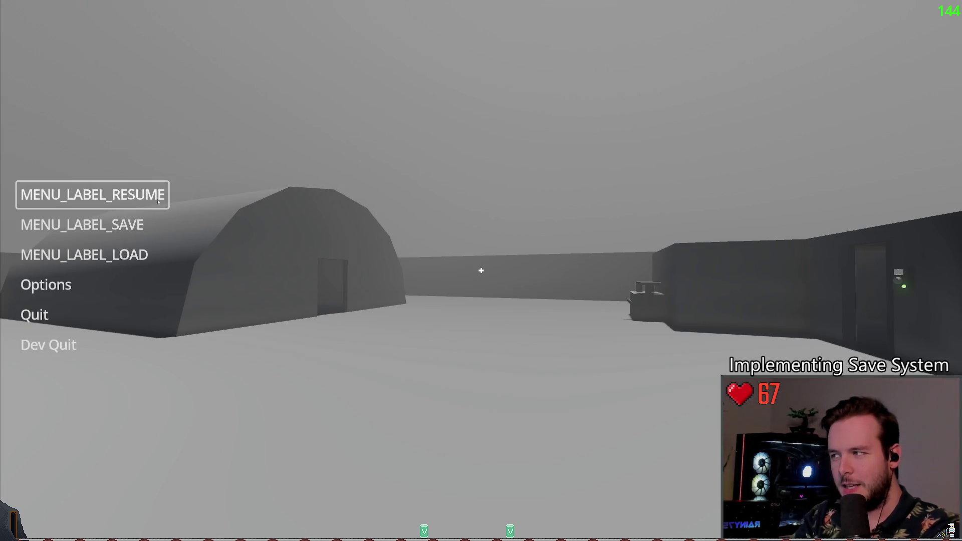
click(121, 224)
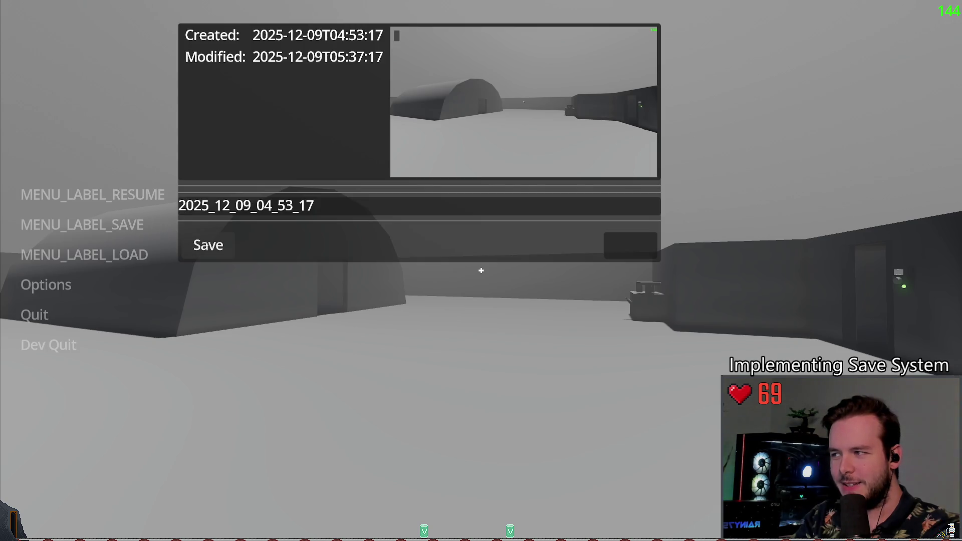
click(211, 246)
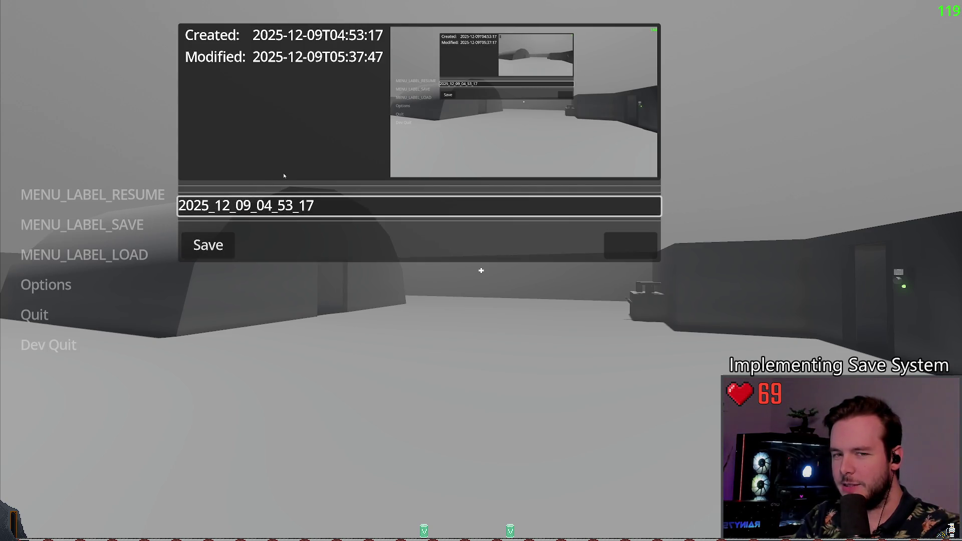
key(Escape)
click(49, 345)
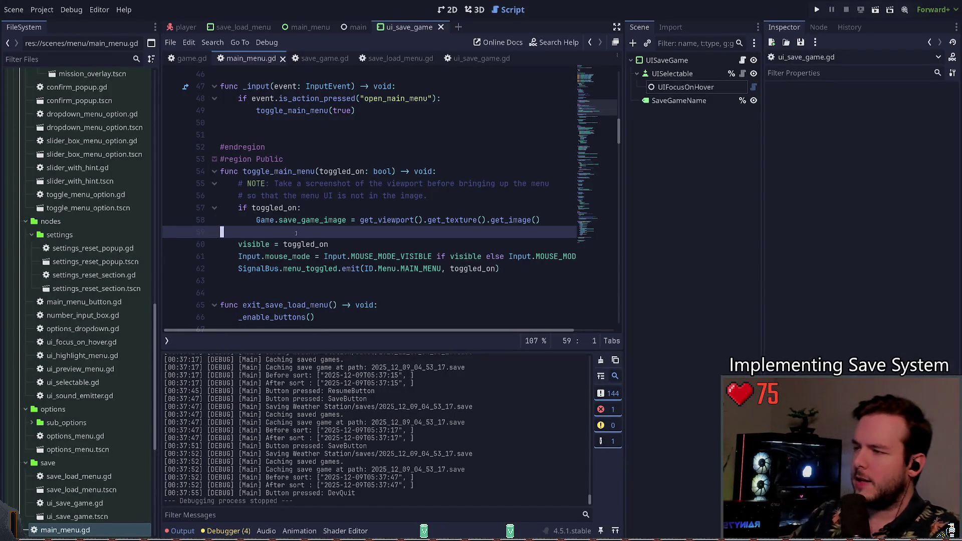
Append 'and not visible' to the is_action_pressed condition on line 48 of main_menu.gd.
scroll(303, 223, up, 2)
click(311, 213)
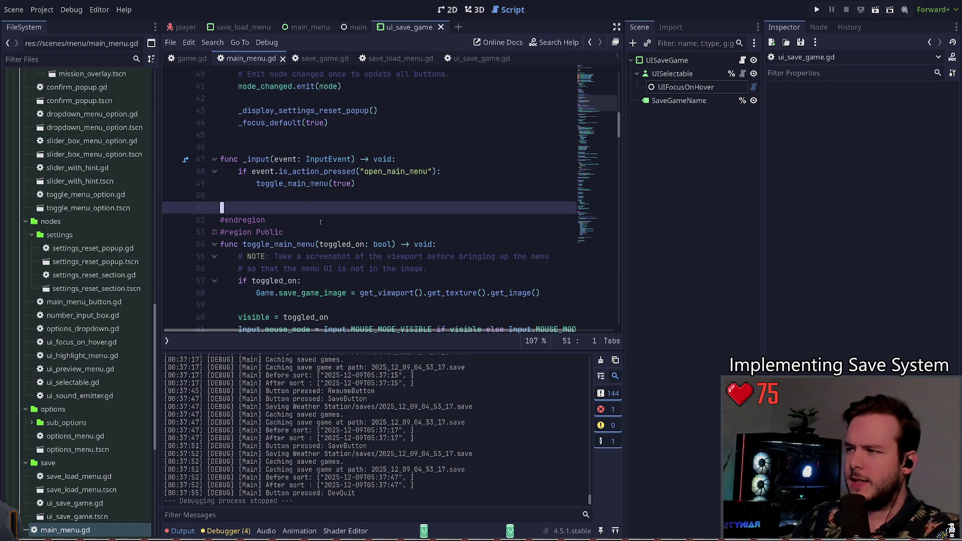
double_click(321, 172)
drag(355, 183, 220, 171)
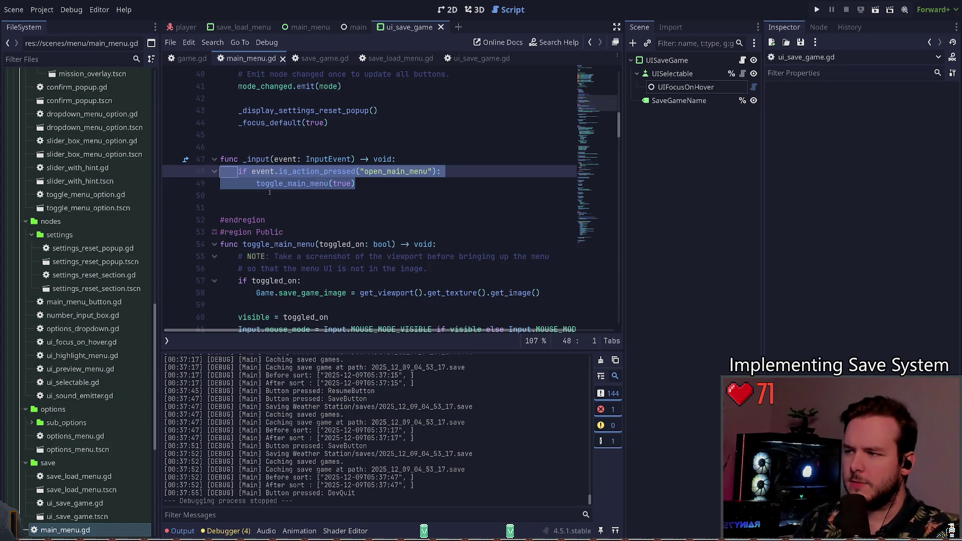
click(303, 206)
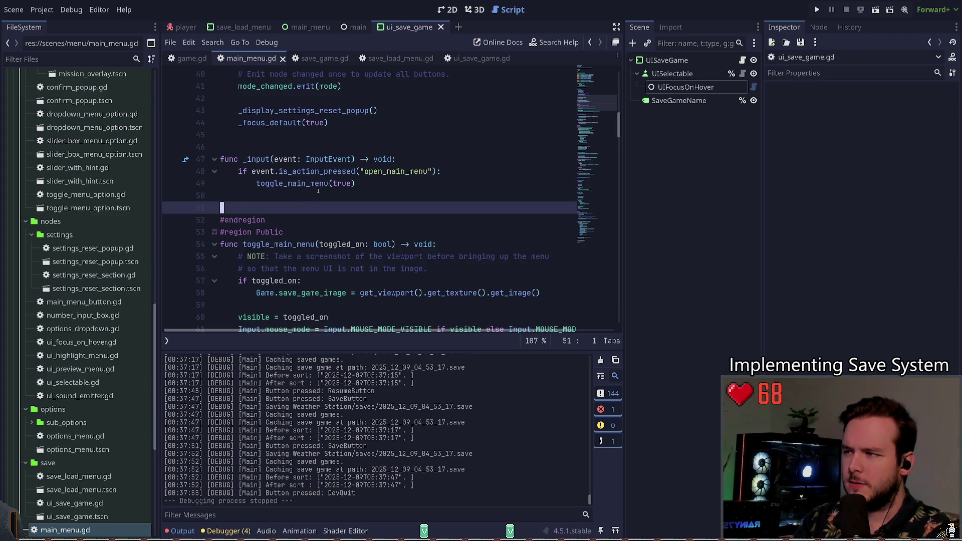
click(454, 173)
key(ctrl+Left)
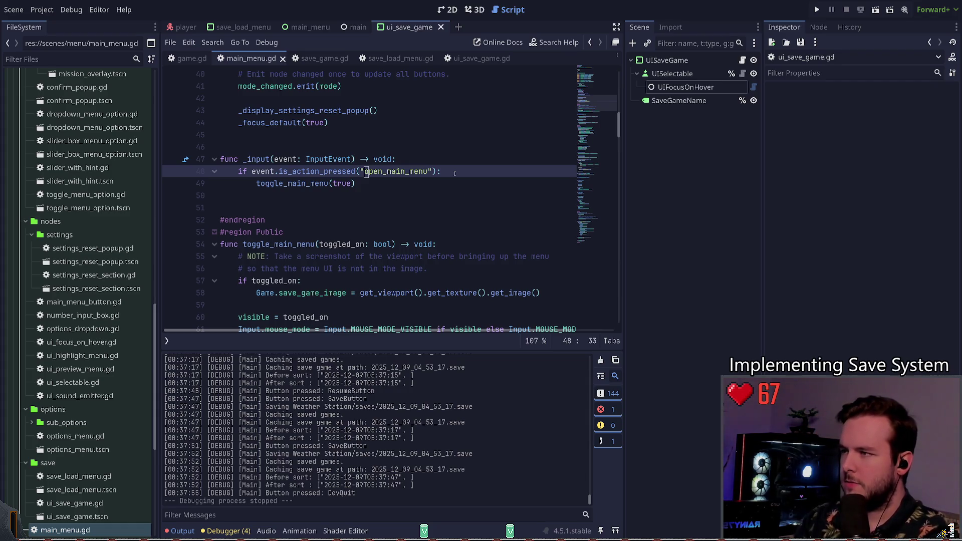
key(Right)
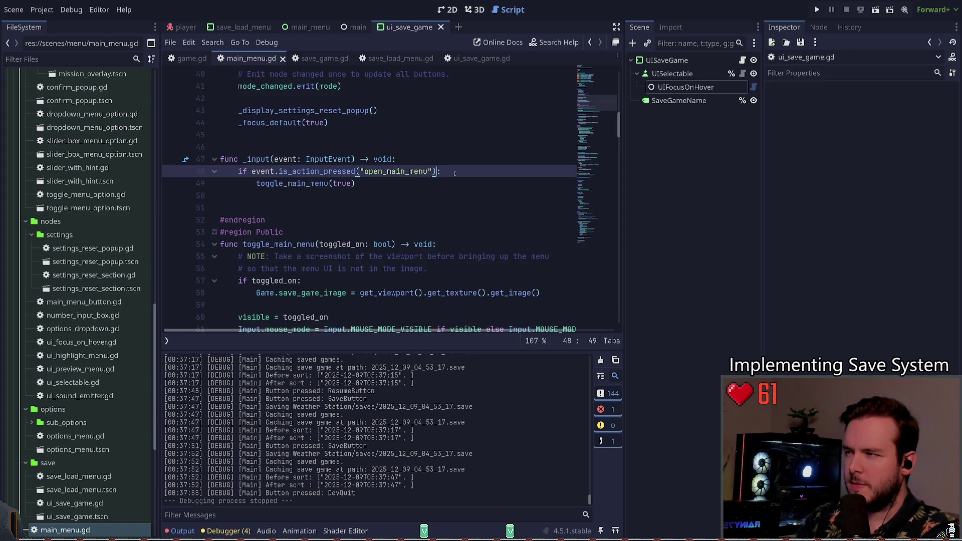
text(v)
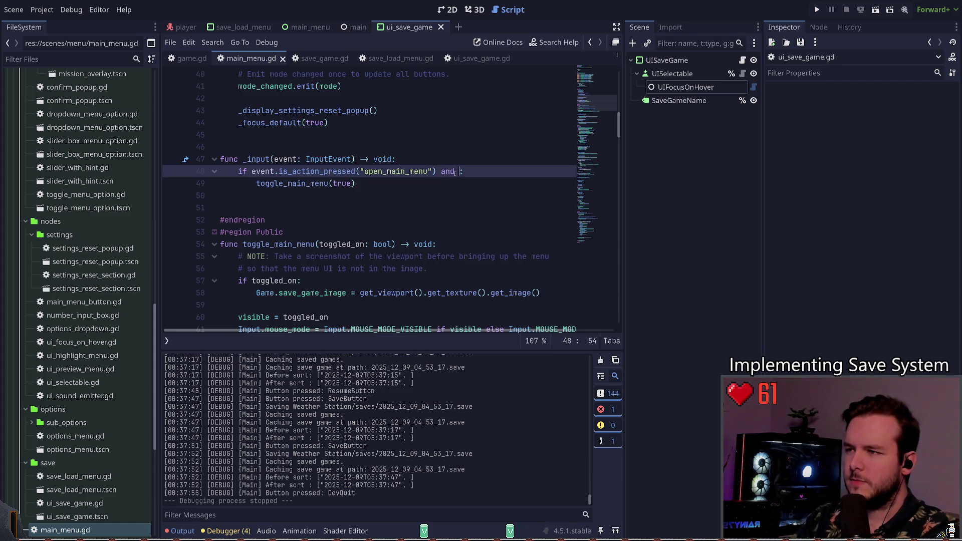
text(isible)
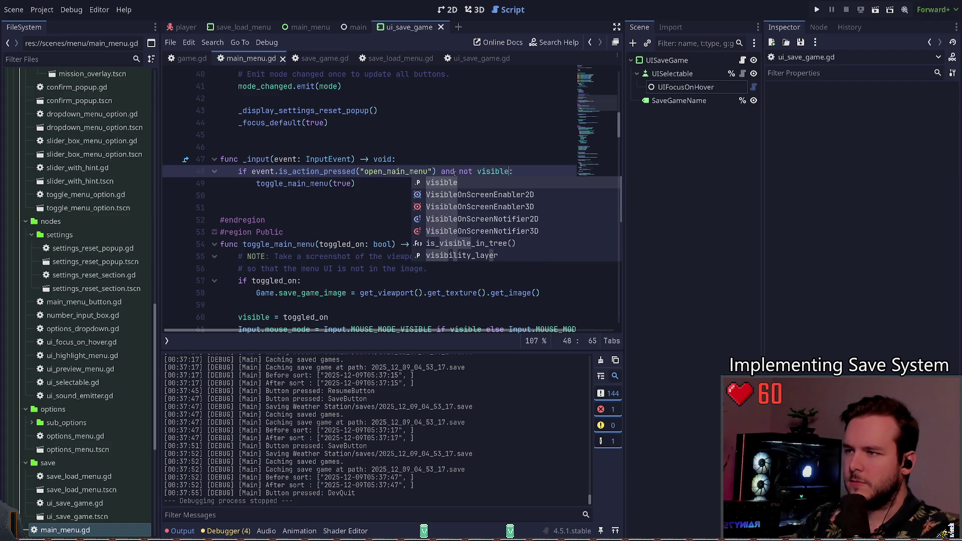
Save main_menu.gd and run the project with F5 to test the change.
key(ctrl+s)
click(307, 171)
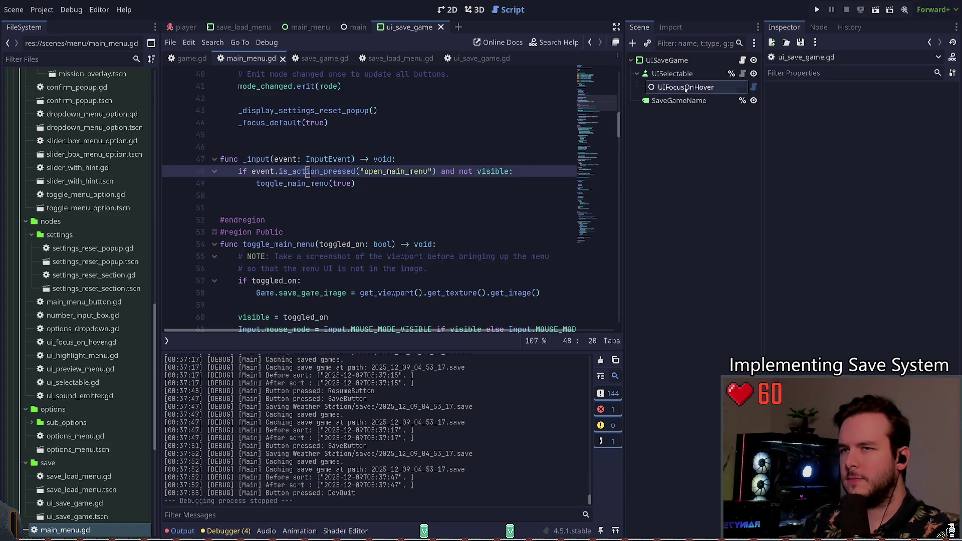
key(F5)
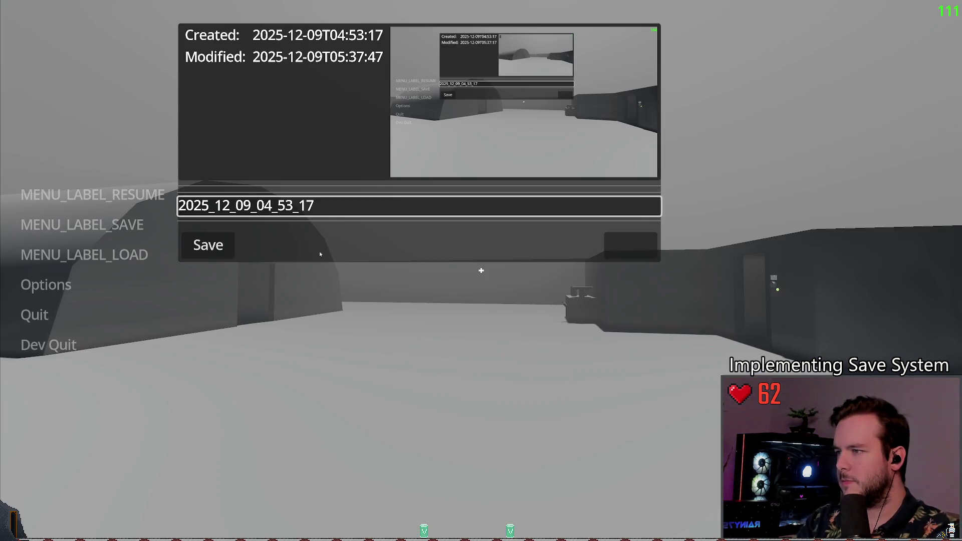
Overwrite the existing save slot three times, refreshing it to 05:38:35, then Dev Quit.
click(208, 245)
key(Escape)
key(Escape)
click(81, 224)
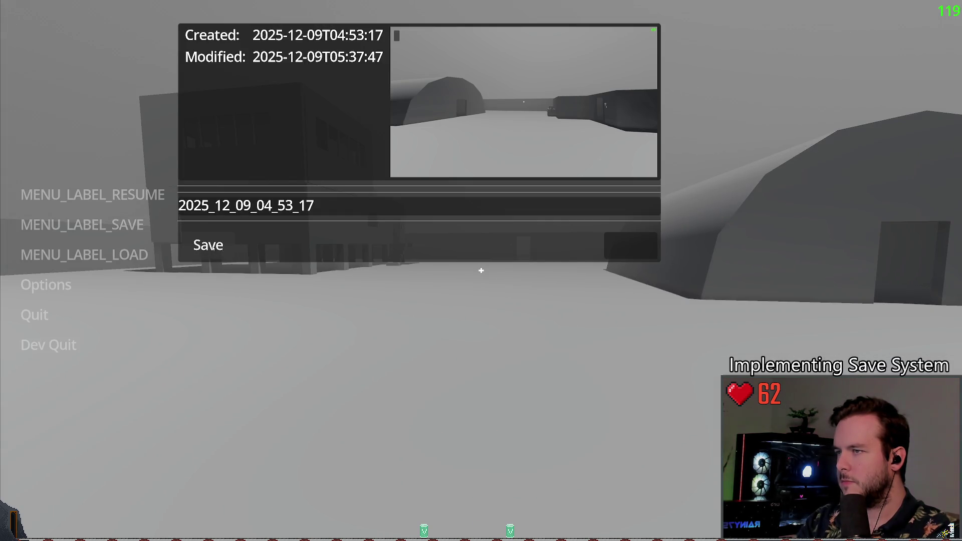
click(208, 245)
click(208, 245)
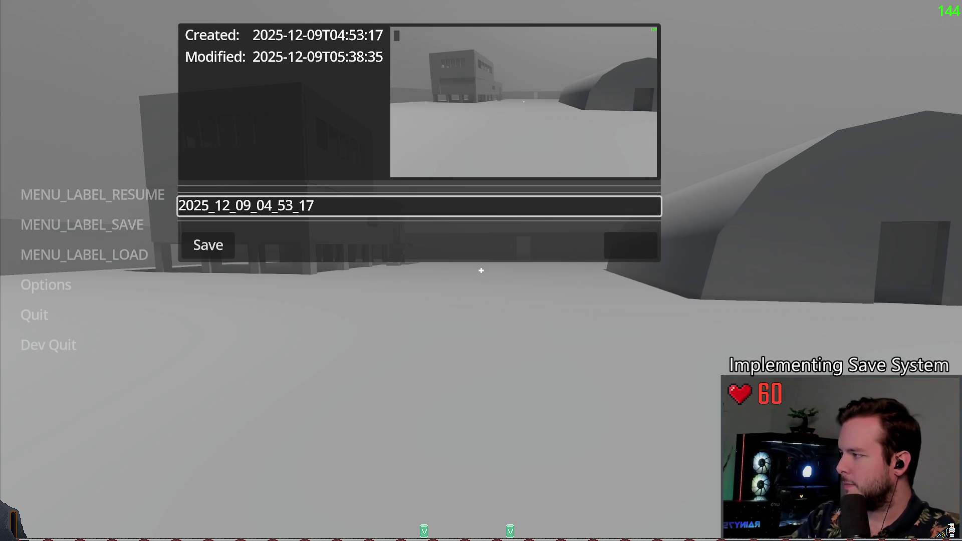
key(Escape)
key(Escape)
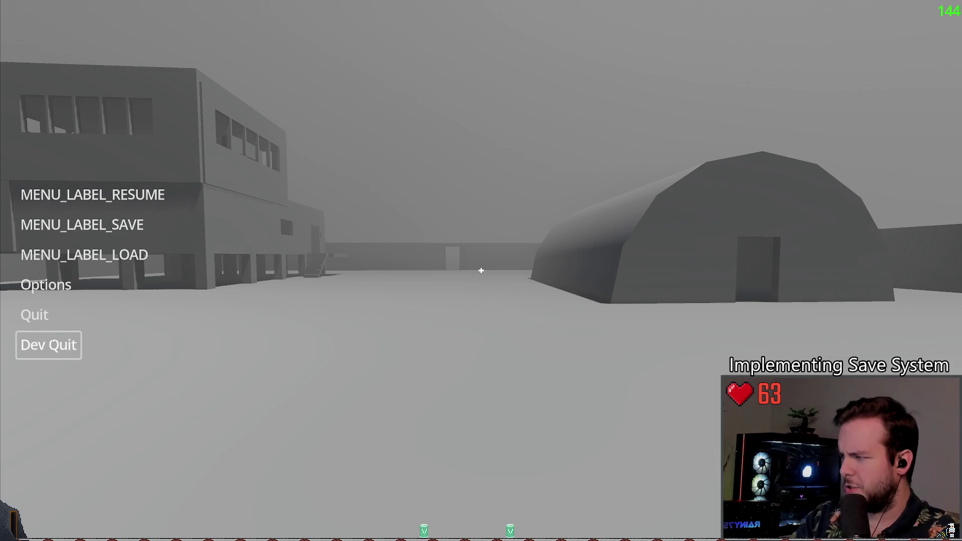
click(53, 342)
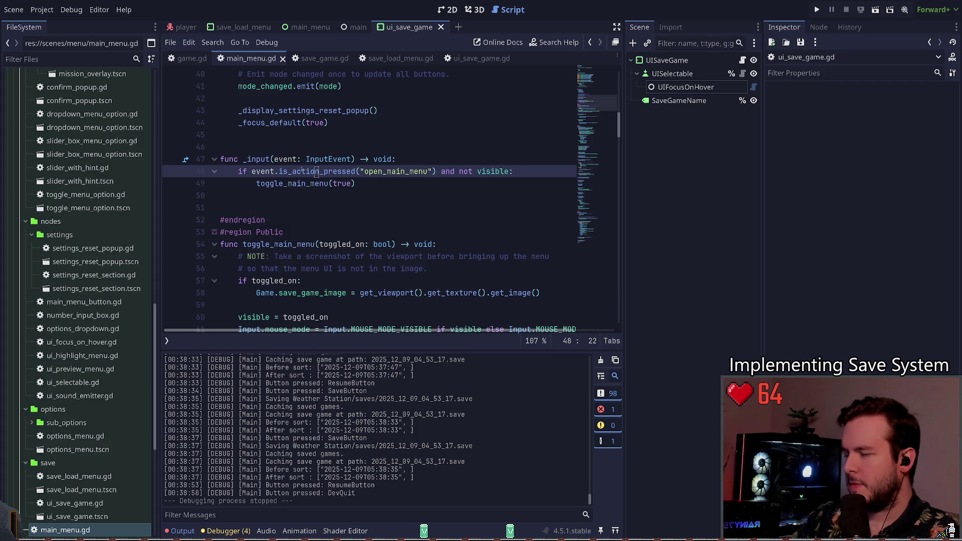
text(_just)
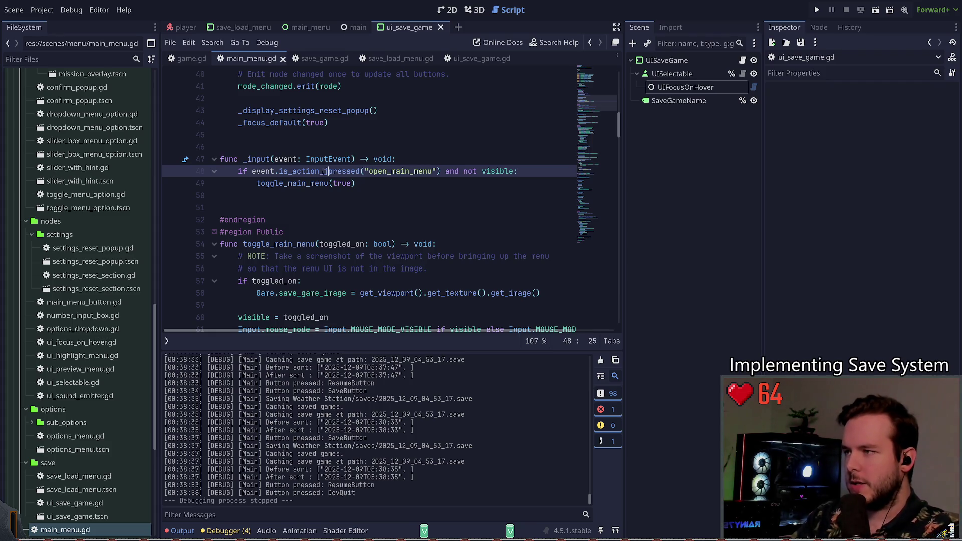
key(ctrl+s)
click(309, 172)
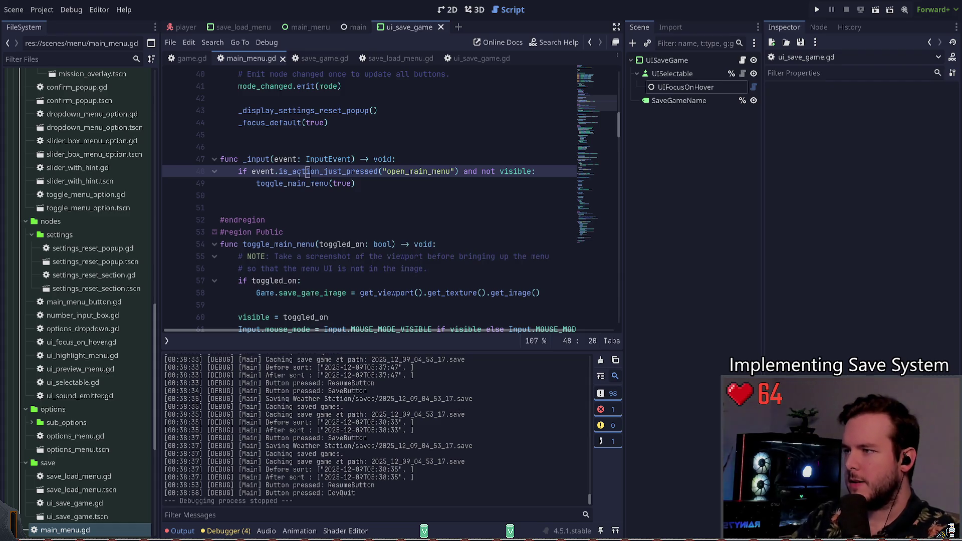
click(816, 10)
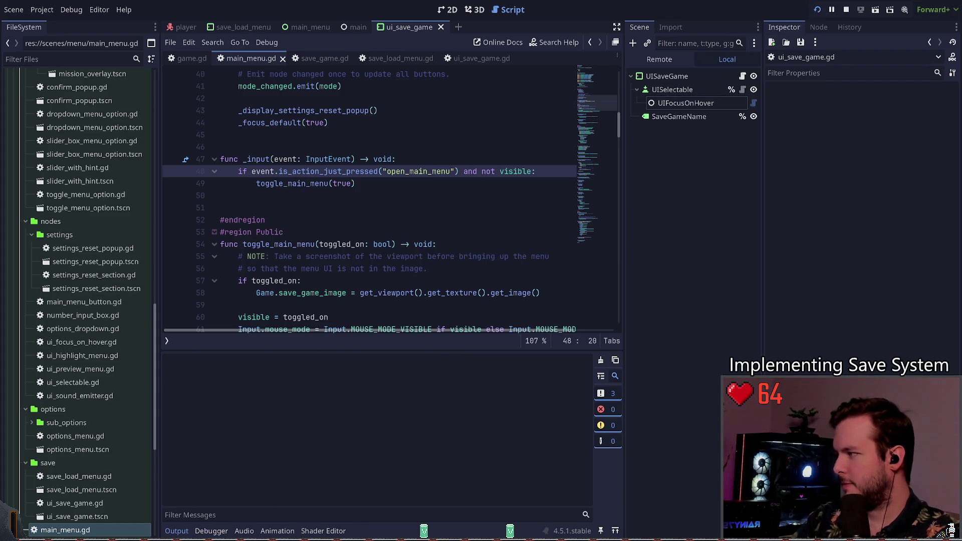
key(Return)
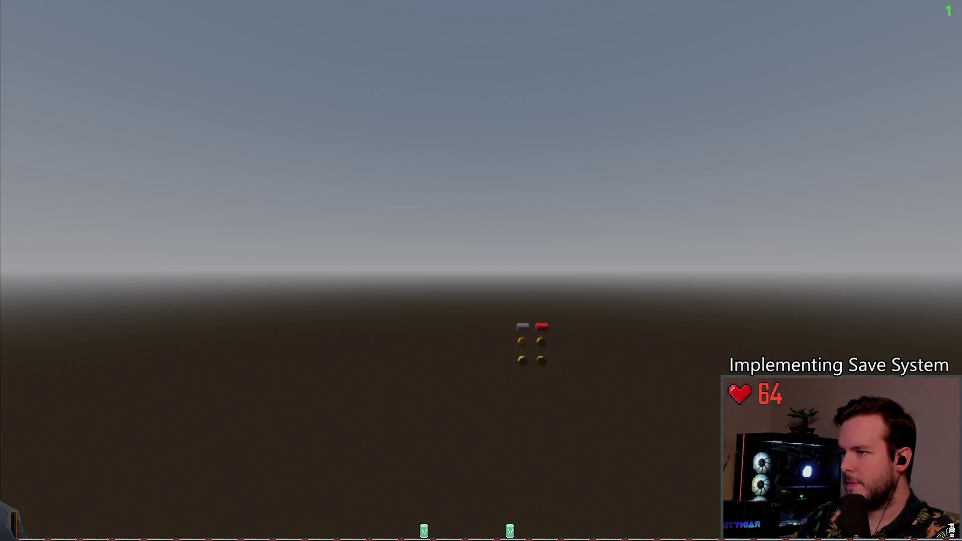
key(alt+F4)
double_click(306, 195)
text(i)
text(s_act)
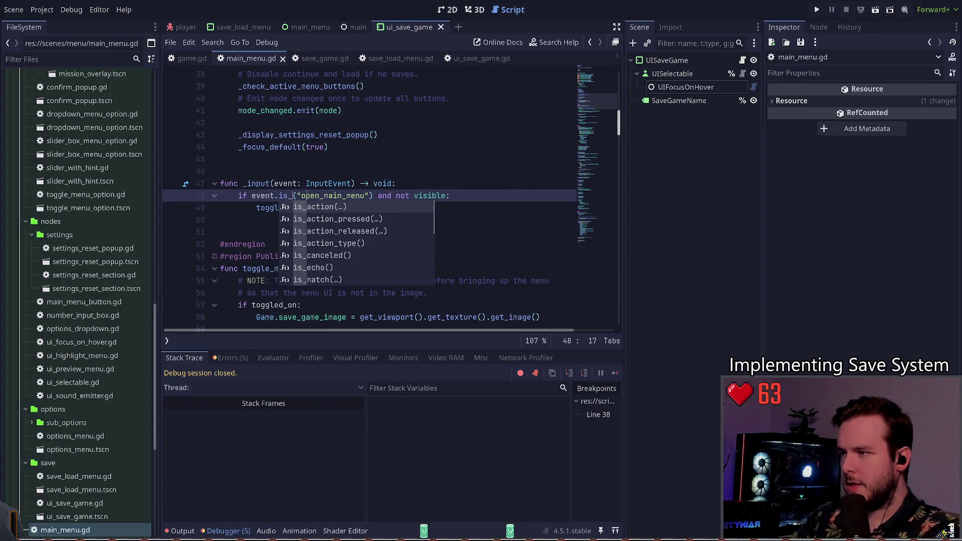
text(ion_just_pressed)
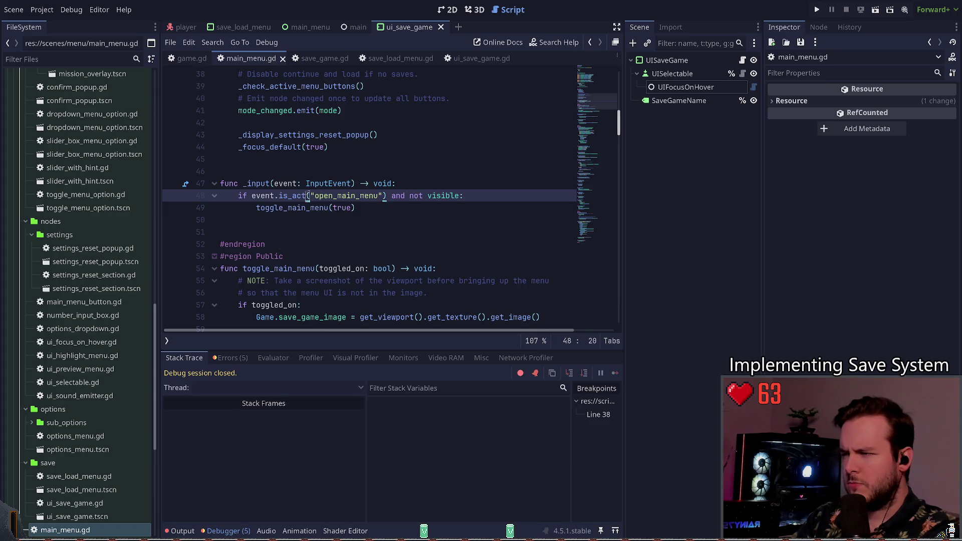
key(ctrl+z)
key(ctrl+z)
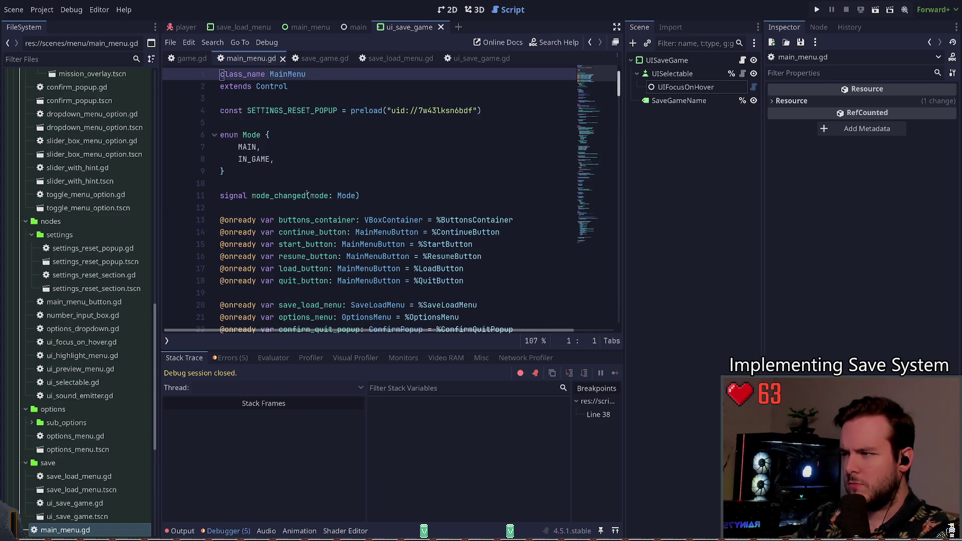
Add and remove a test 'event.ju' line under _input, save the script, and run the project.
key(Return)
text(event.ju)
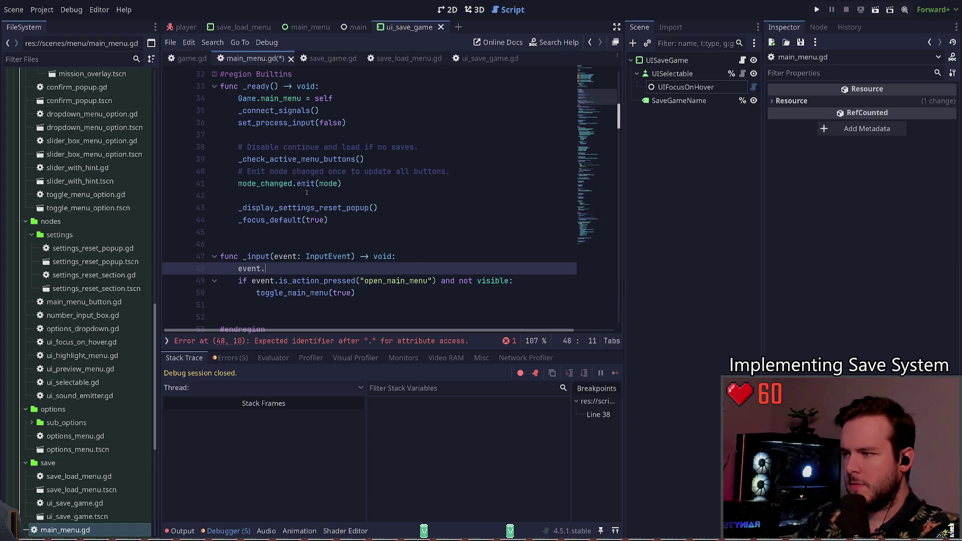
key(ctrl+shift+k)
key(ctrl+s)
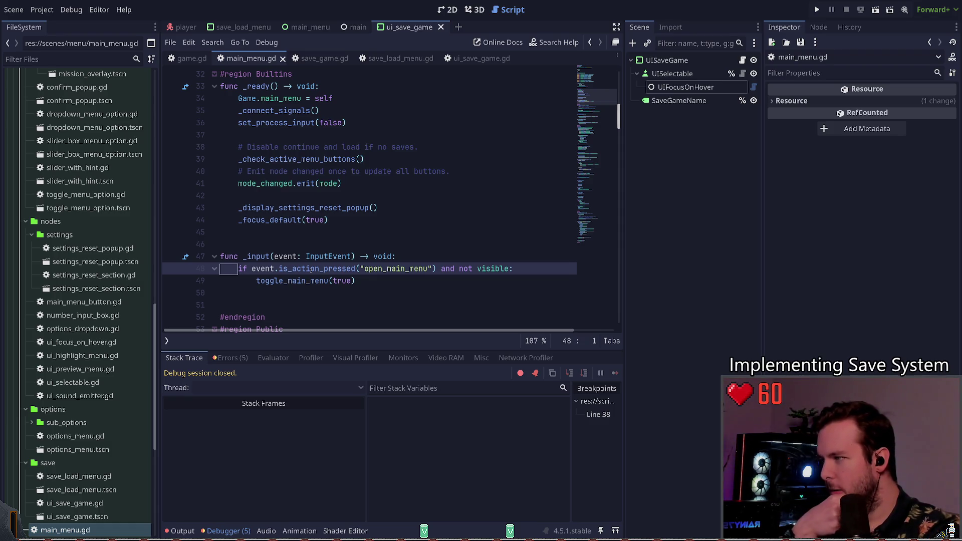
scroll(276, 292, down, 2)
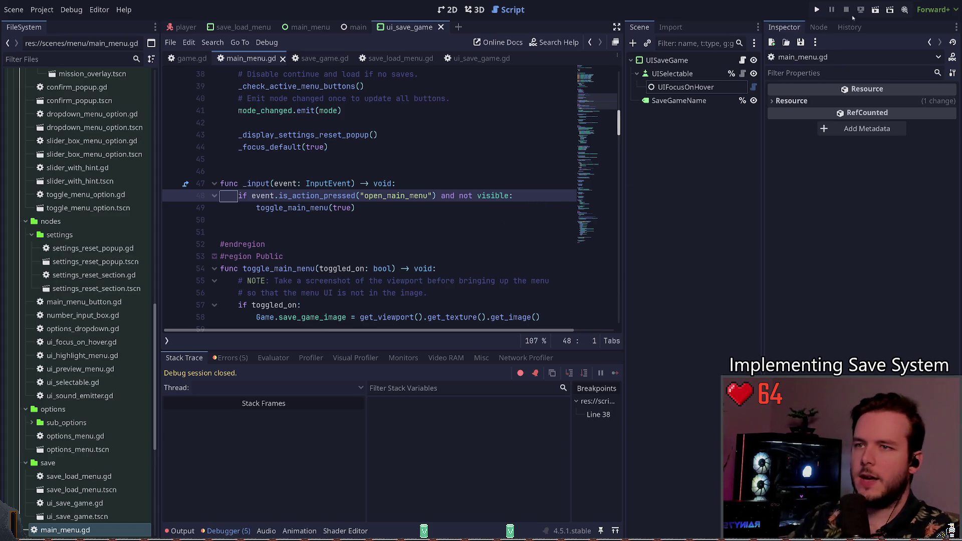
click(815, 9)
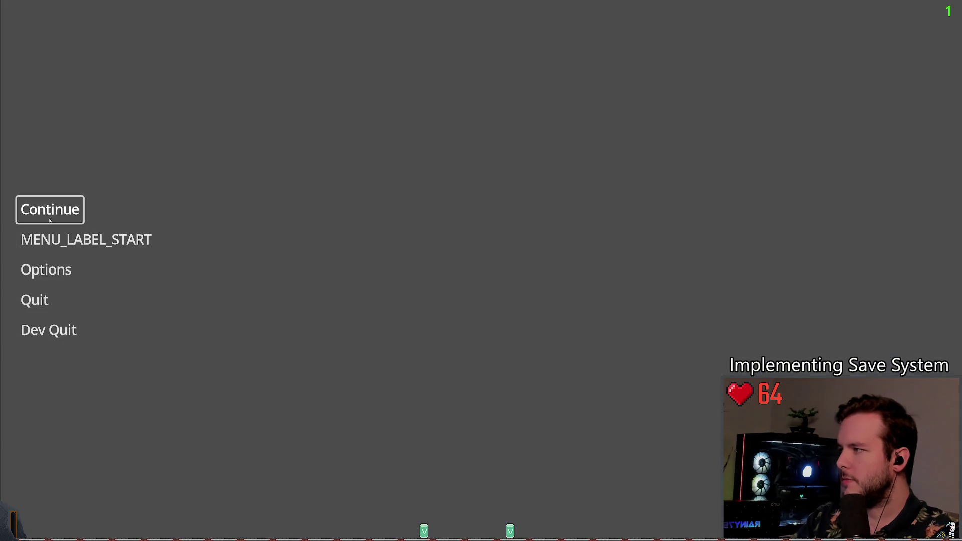
Continue into the level, save twice over the existing slot, and quit to the editor.
click(50, 211)
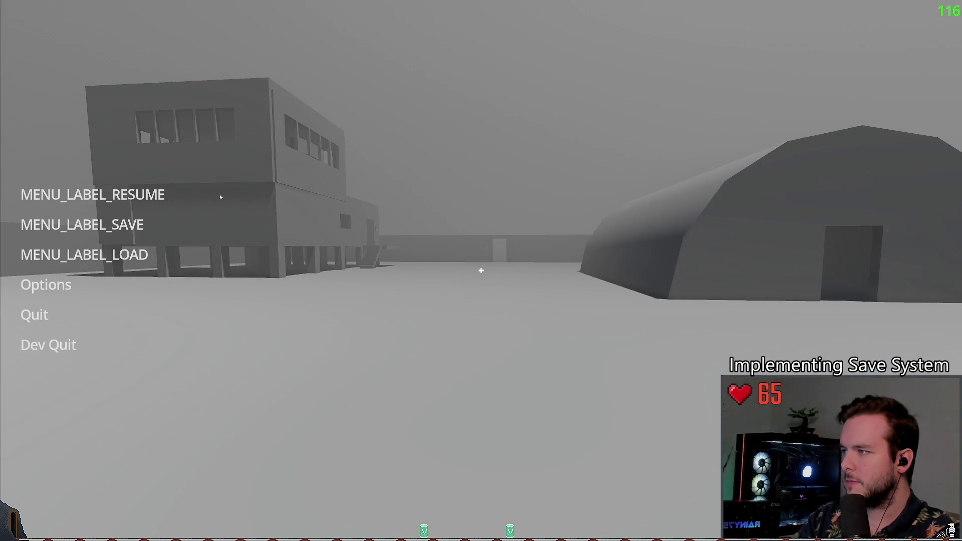
click(122, 229)
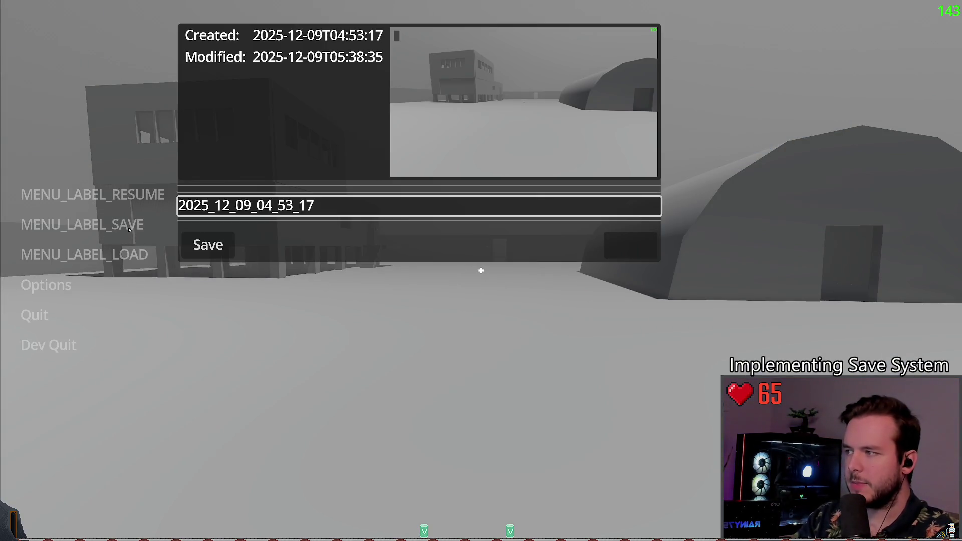
click(208, 245)
click(125, 222)
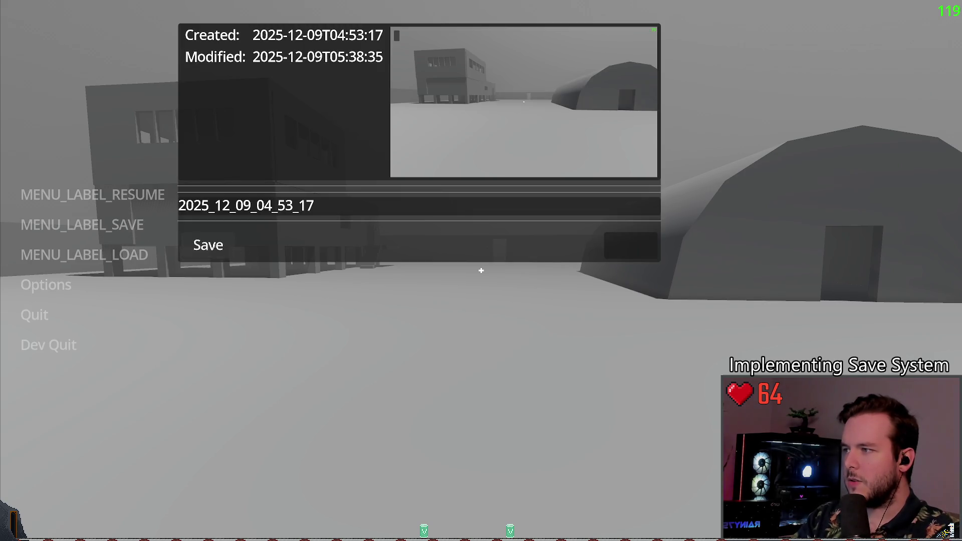
click(208, 245)
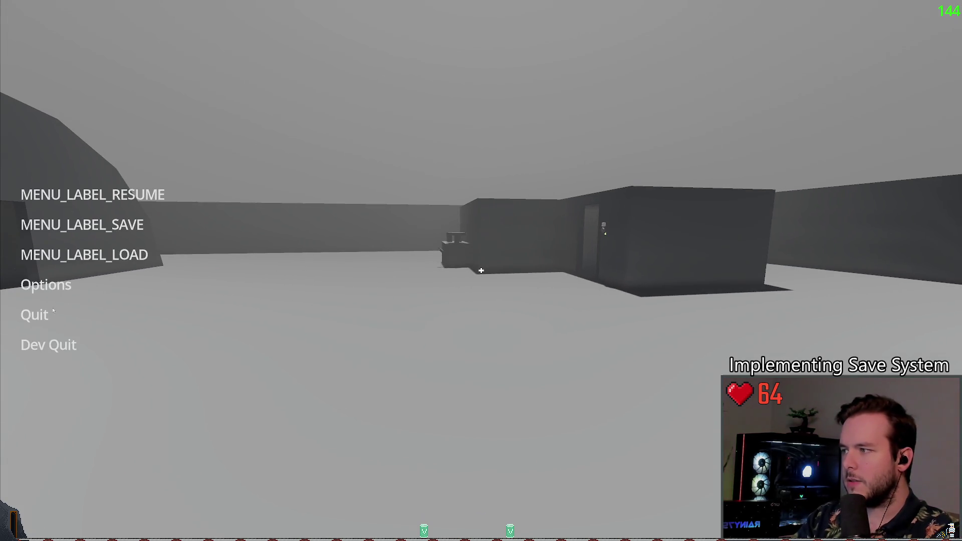
click(44, 346)
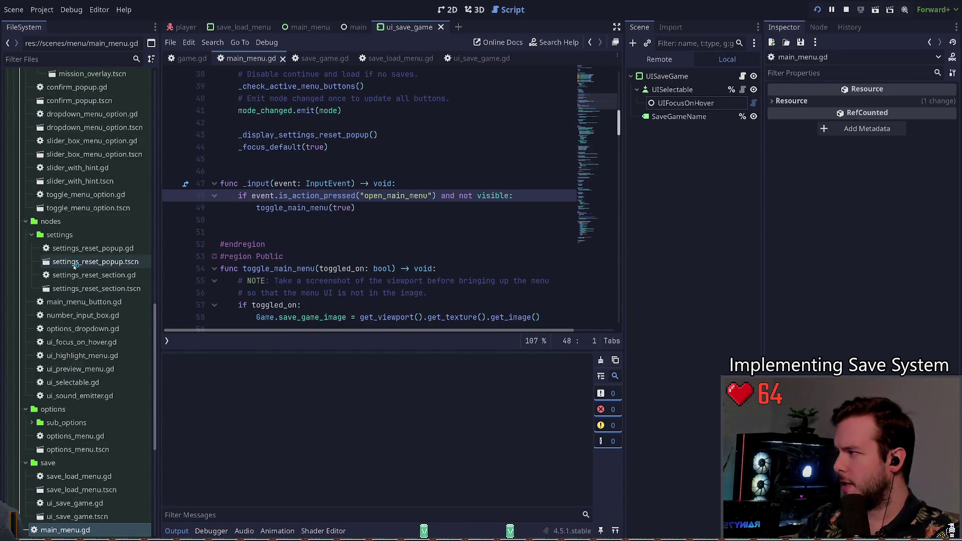
Relaunch the game, continue, and create the new save slot 2025_12_09_05_40_35.
key(F5)
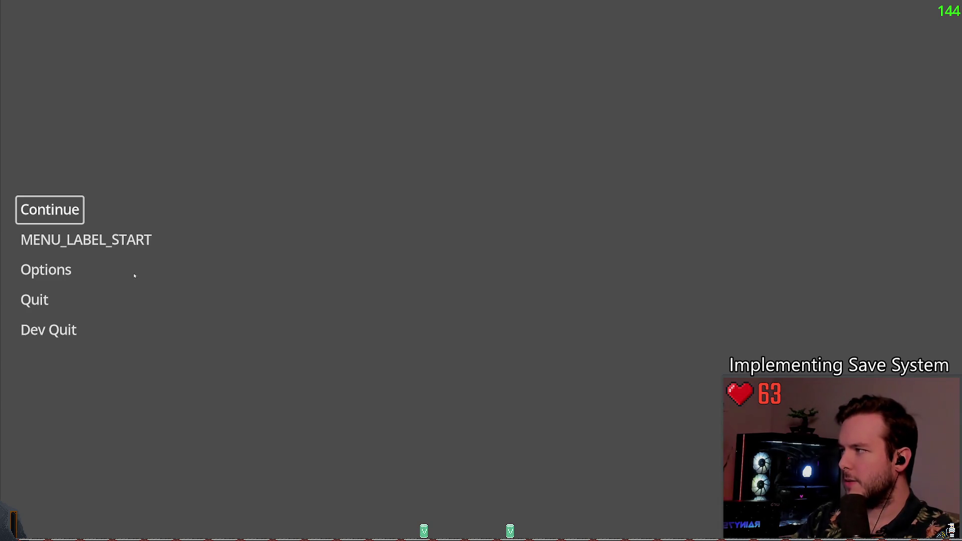
click(49, 209)
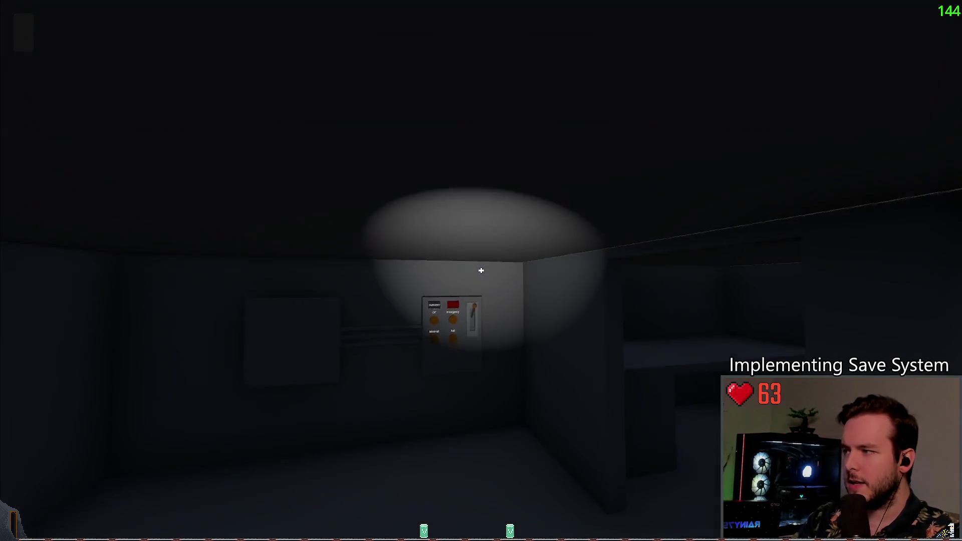
key(Escape)
key(Down)
key(Return)
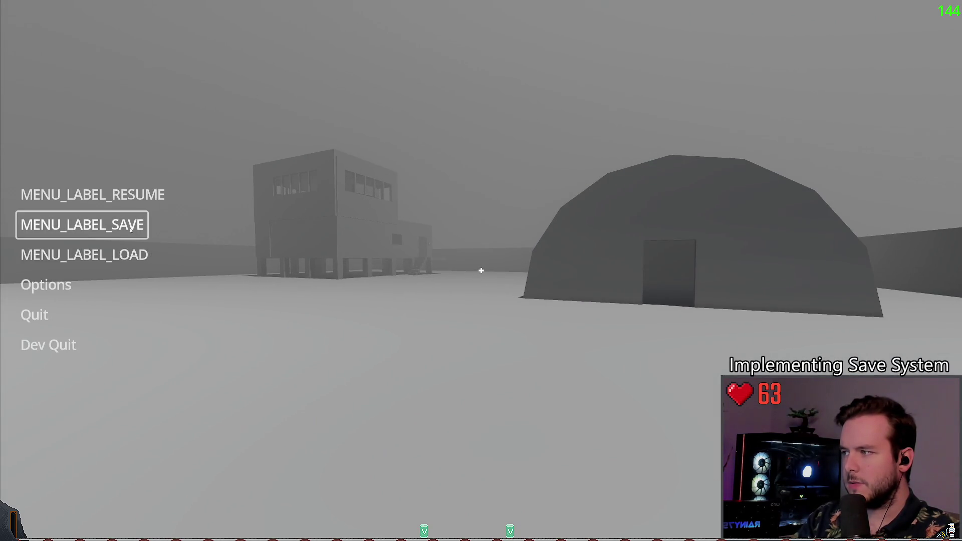
click(130, 230)
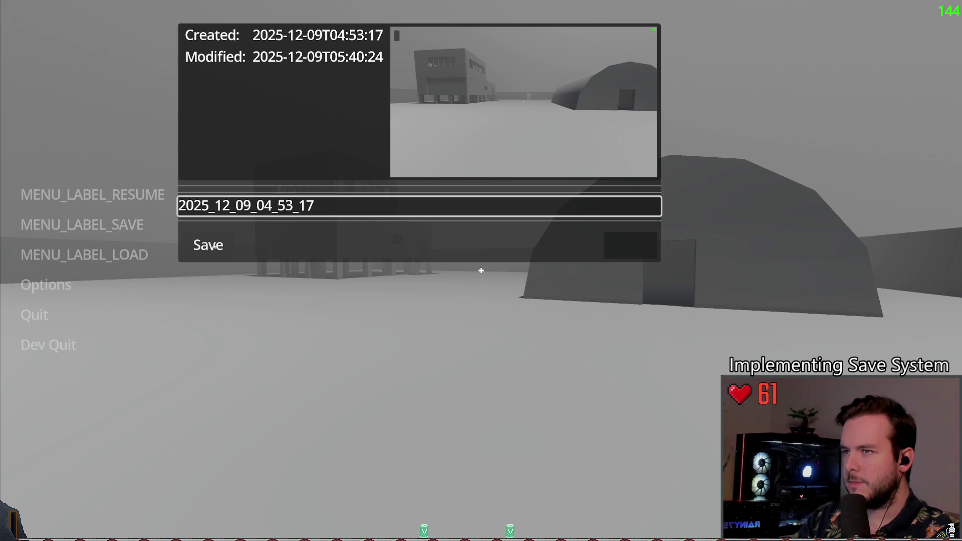
click(214, 247)
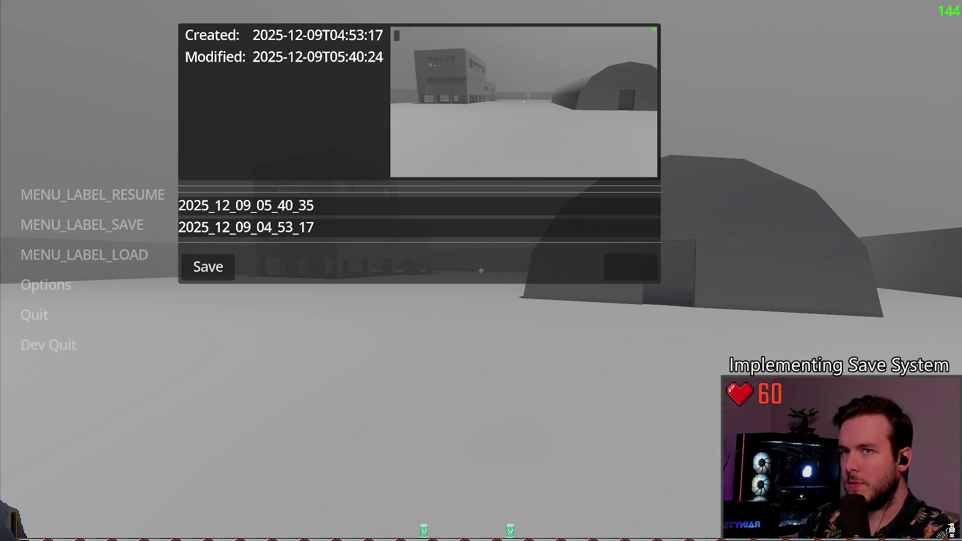
Stop the game and scroll save_load_menu.gd down to lines 77–98.
key(F8)
scroll(294, 216, down, 10)
scroll(294, 217, down, 2)
click(291, 195)
scroll(291, 190, down, 3)
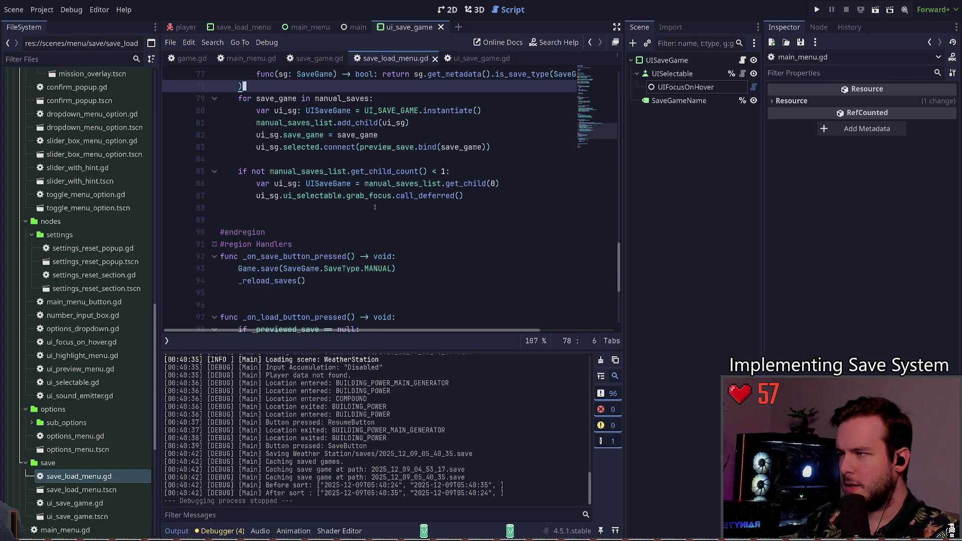
Change line 85 to 'if manual_saves_list.get_child_count() > 0:' and save the script.
click(253, 172)
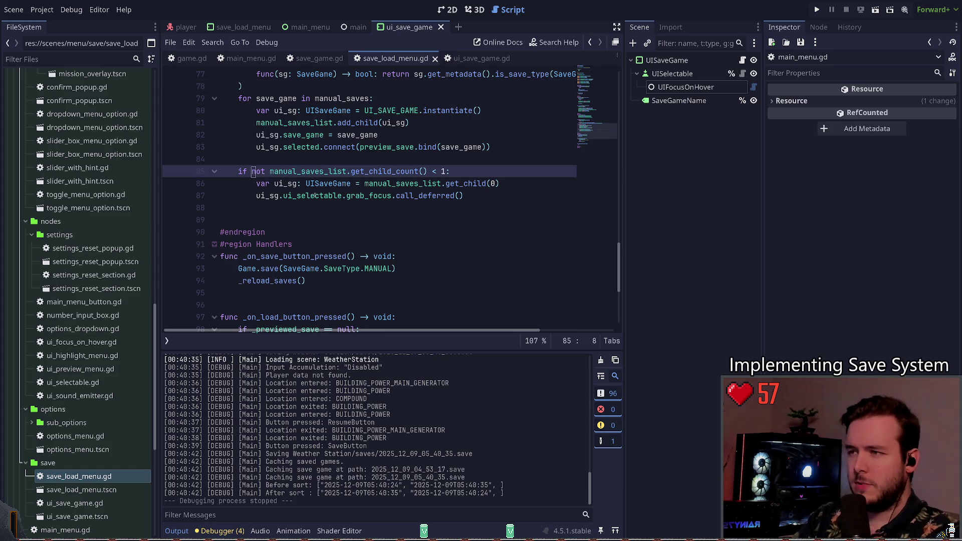
key(Delete)
key(Delete)
key(Delete)
key(ctrl+Right)
key(ctrl+Right)
key(ctrl+Right)
key(Delete)
text(>)
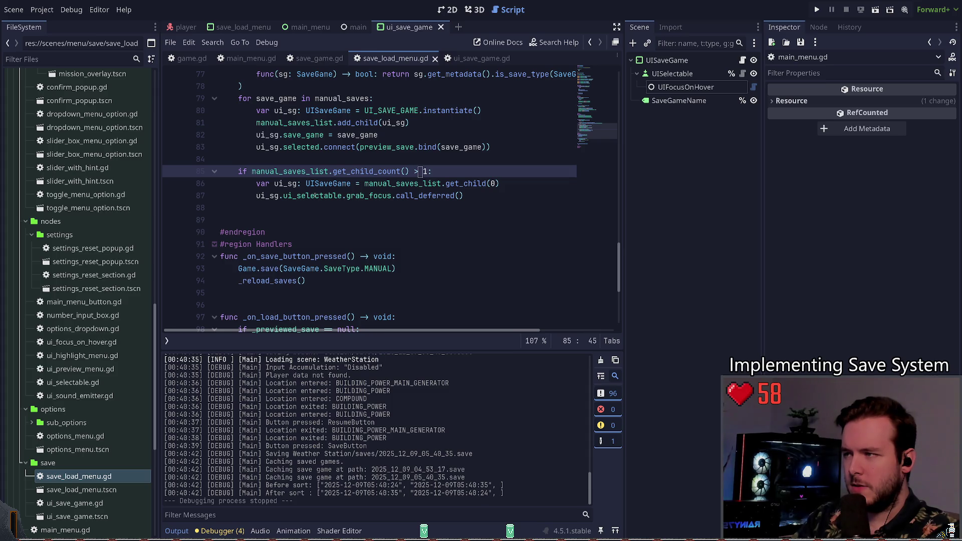
key(Delete)
text(0)
key(ctrl+s)
click(329, 171)
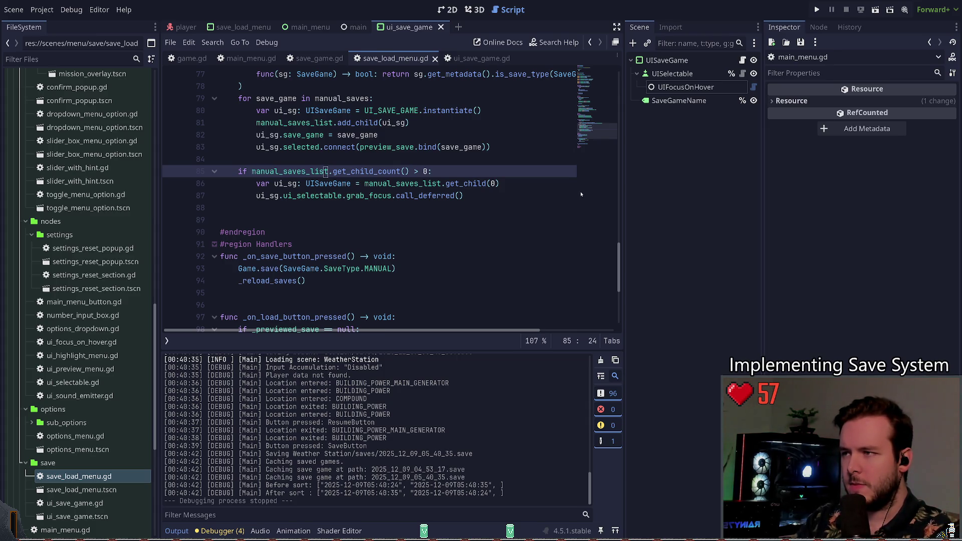
Run the game, save several times over the newest 2025_12_09_05_40_35 slot, then Dev Quit.
key(F5)
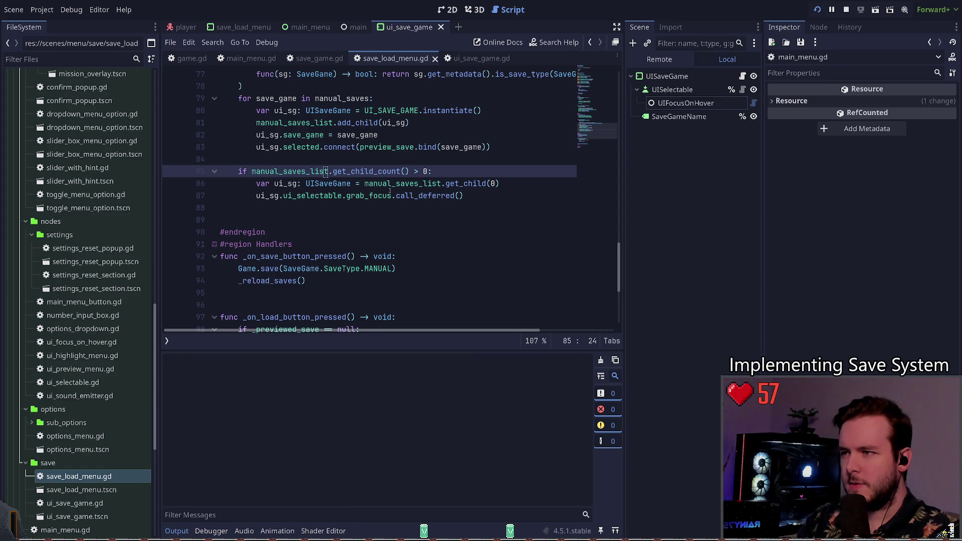
key(Return)
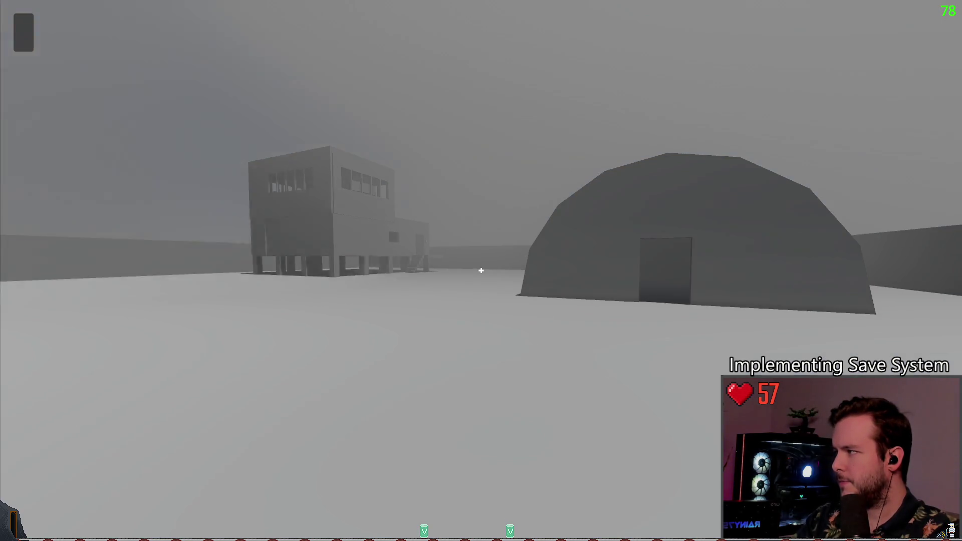
key(Escape)
key(Down)
key(Return)
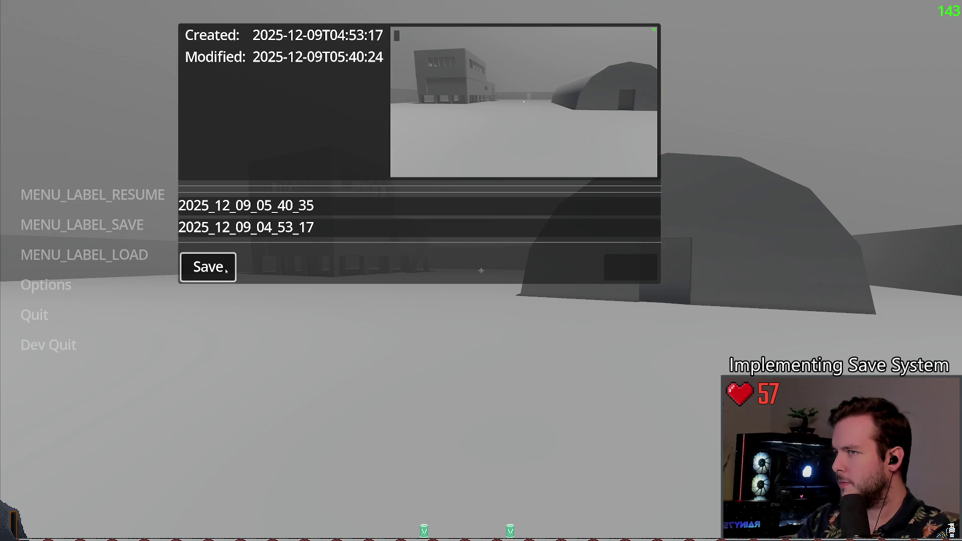
click(225, 271)
key(Up)
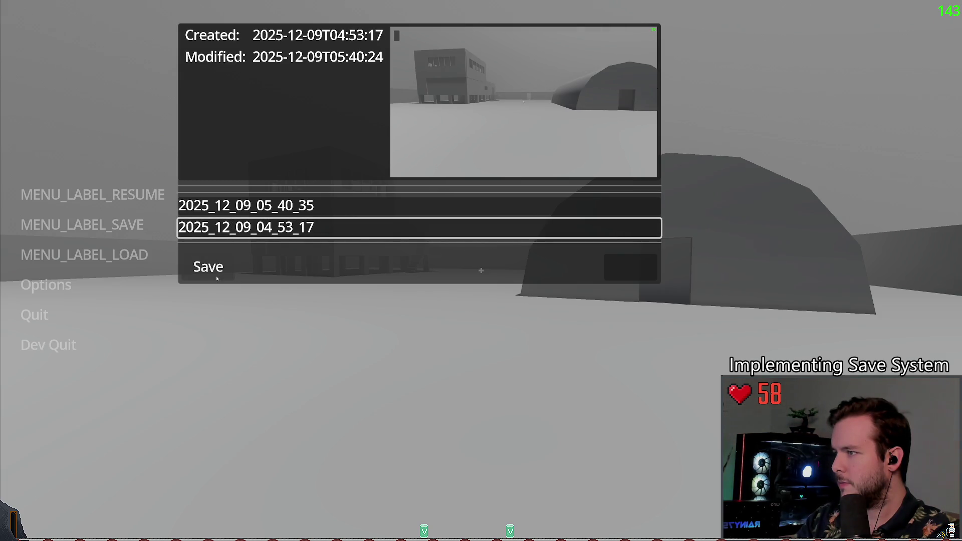
click(217, 278)
click(215, 273)
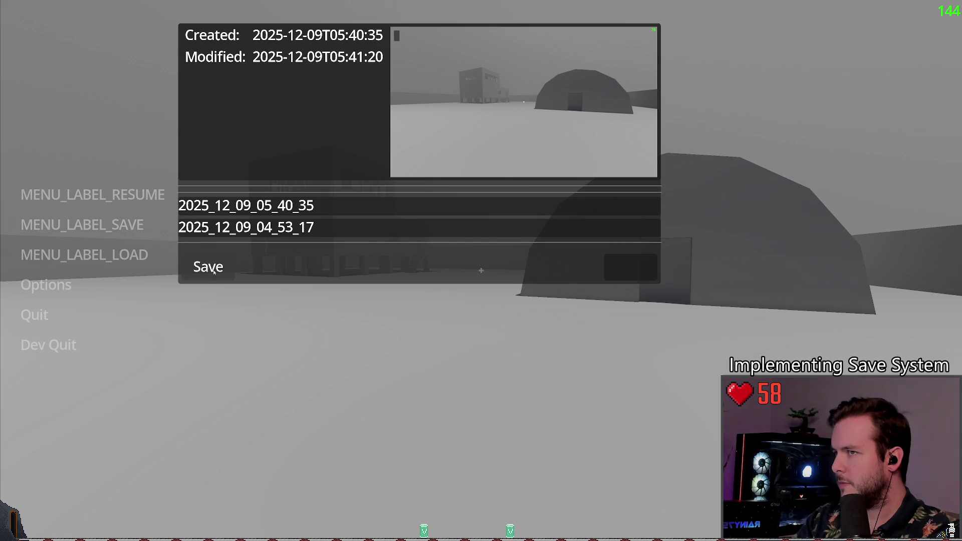
click(214, 271)
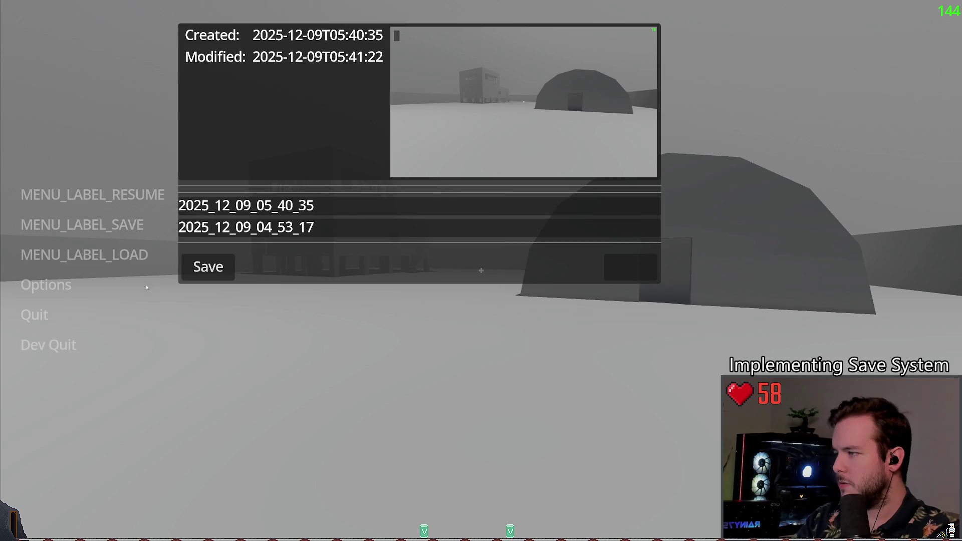
click(48, 344)
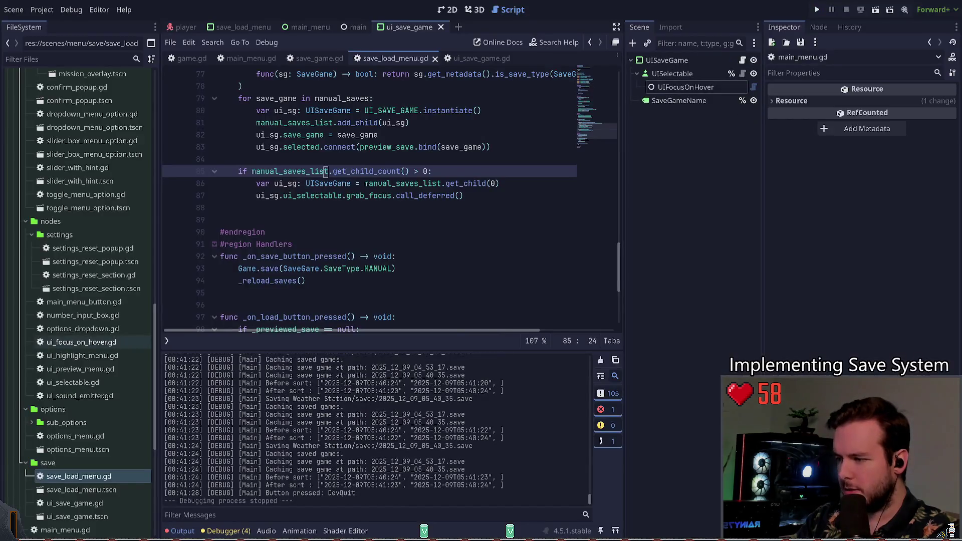
Add a breakpoint at line 86, run the project, and open the save panel by keyboard.
click(174, 183)
key(F5)
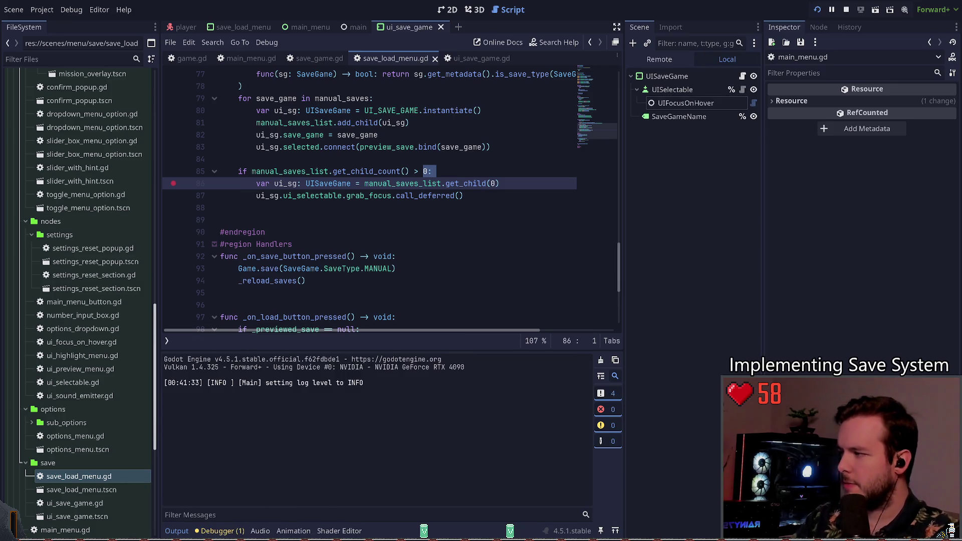
key(Up)
key(Return)
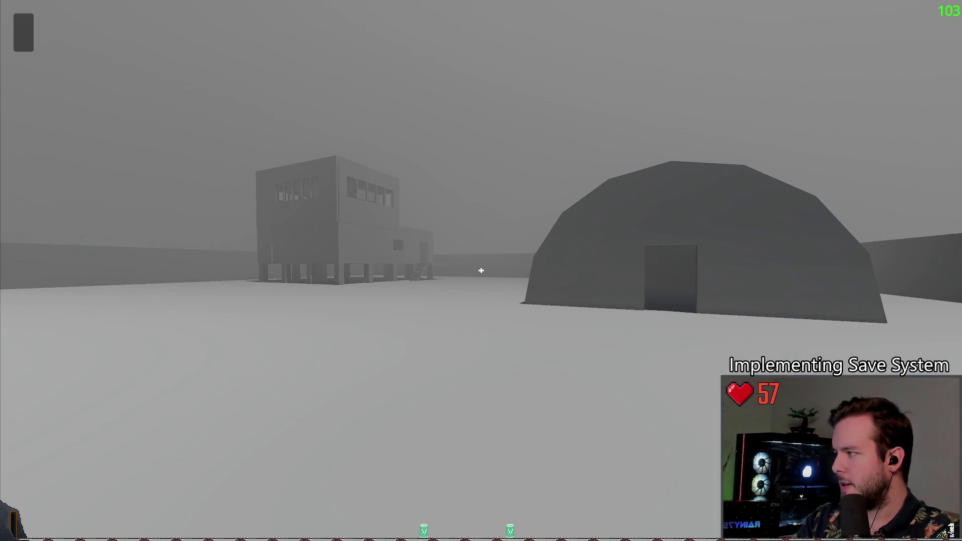
key(Escape)
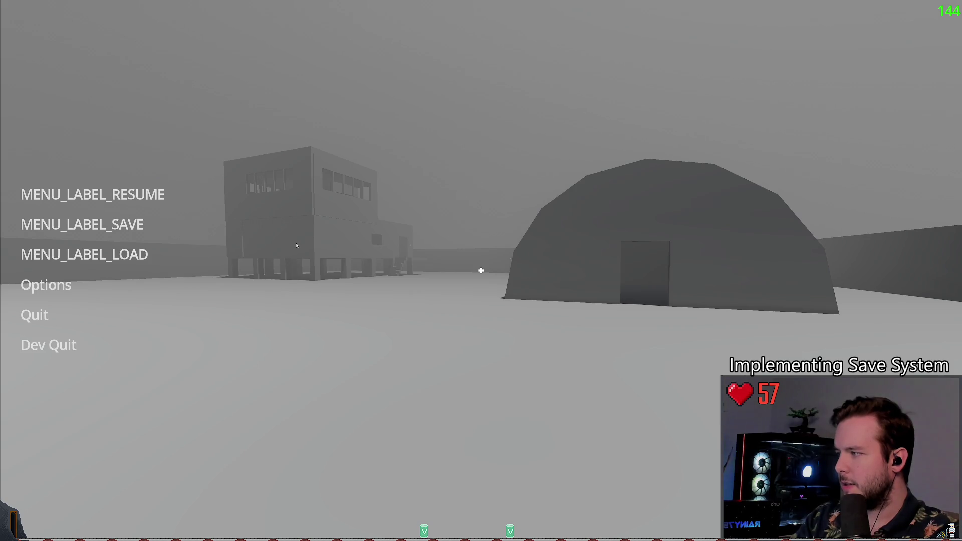
key(Down)
key(Down)
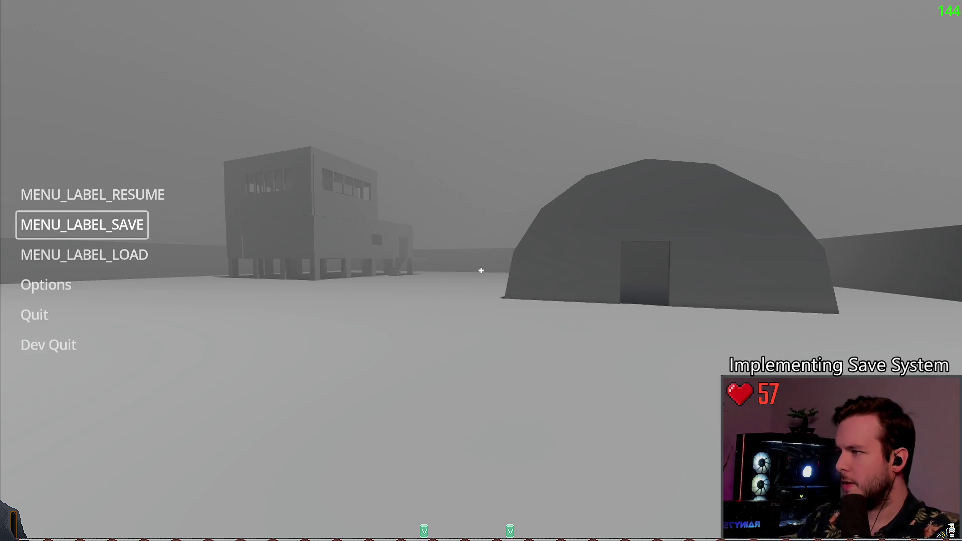
key(Return)
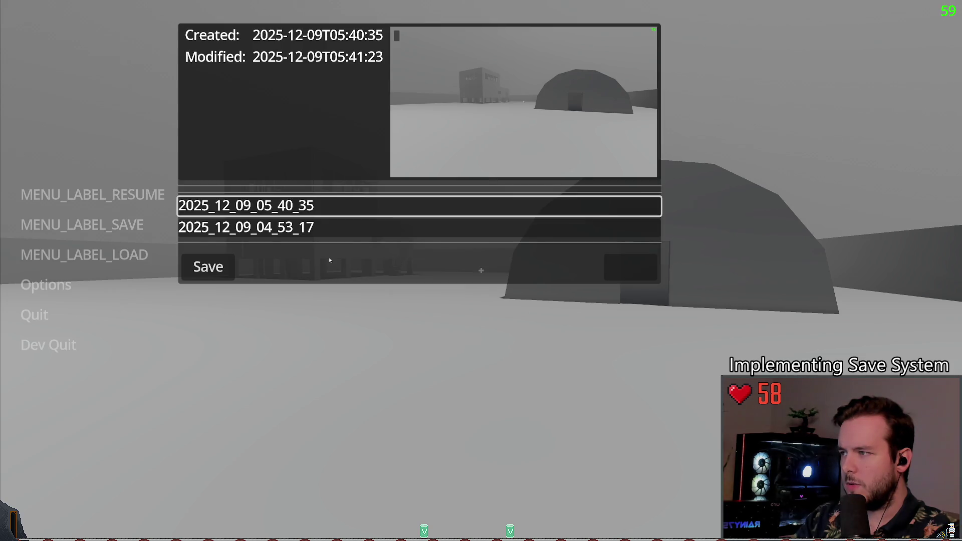
Save over the focused newest 2025_12_09_05_40_35 slot, then stop the game.
key(Tab)
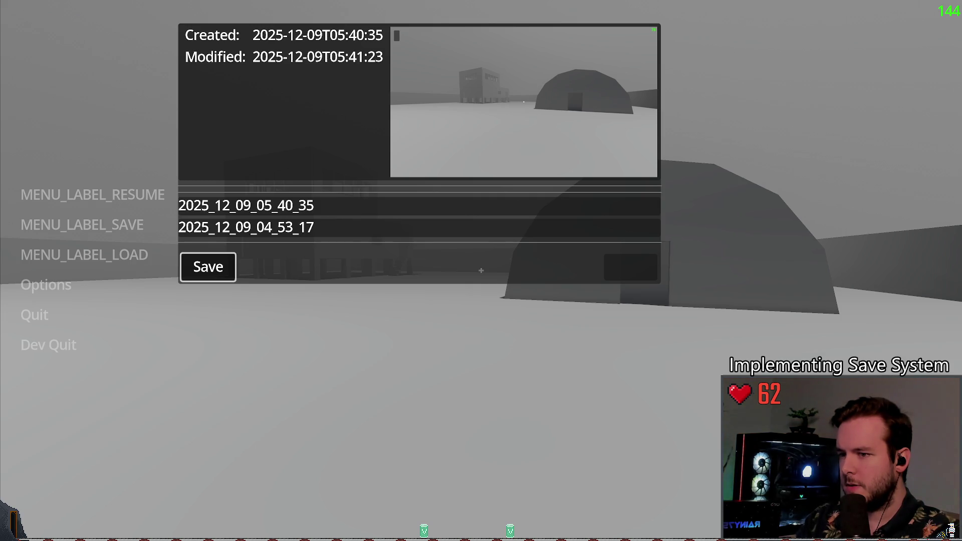
key(Return)
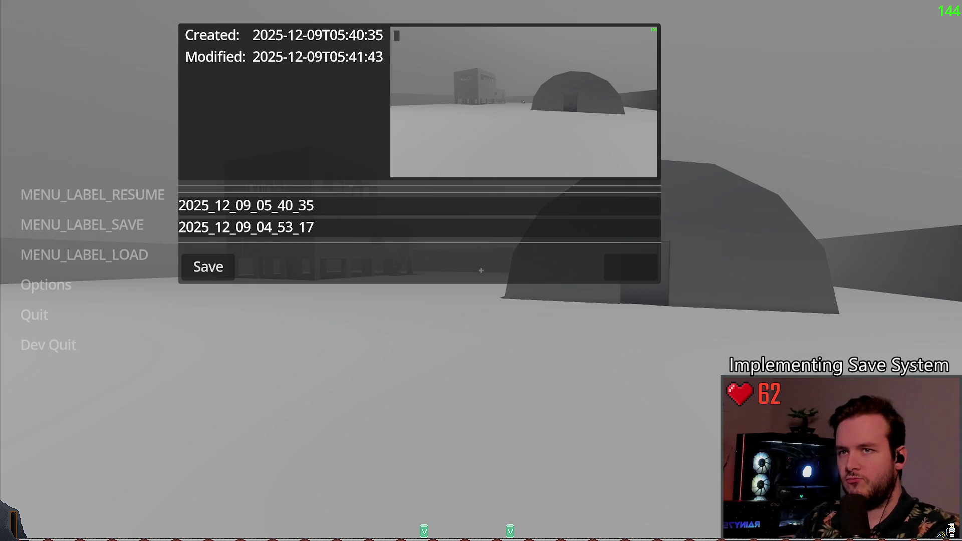
key(F8)
key(ctrl+s)
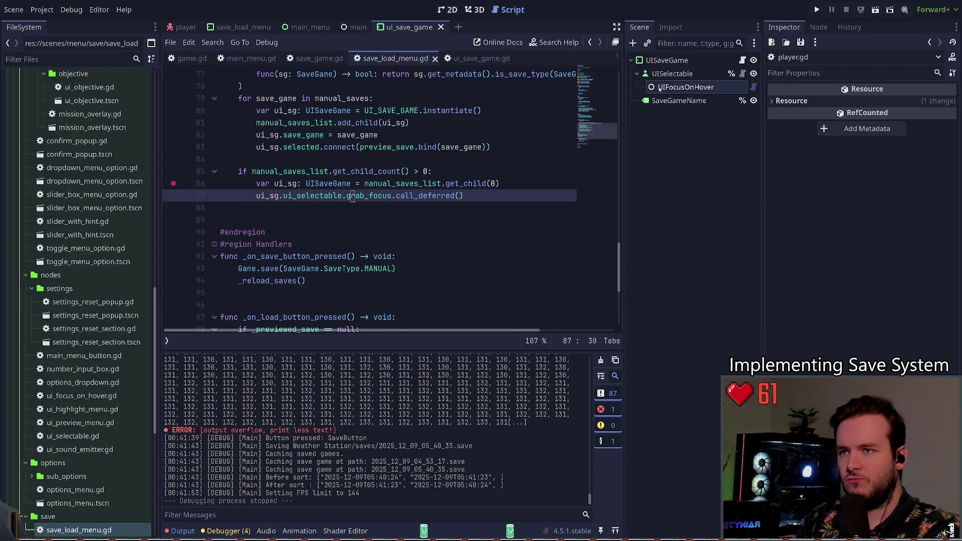
Remove '.call_deferred' from line 87 so focus is grabbed immediately, save, and rerun the project.
click(352, 210)
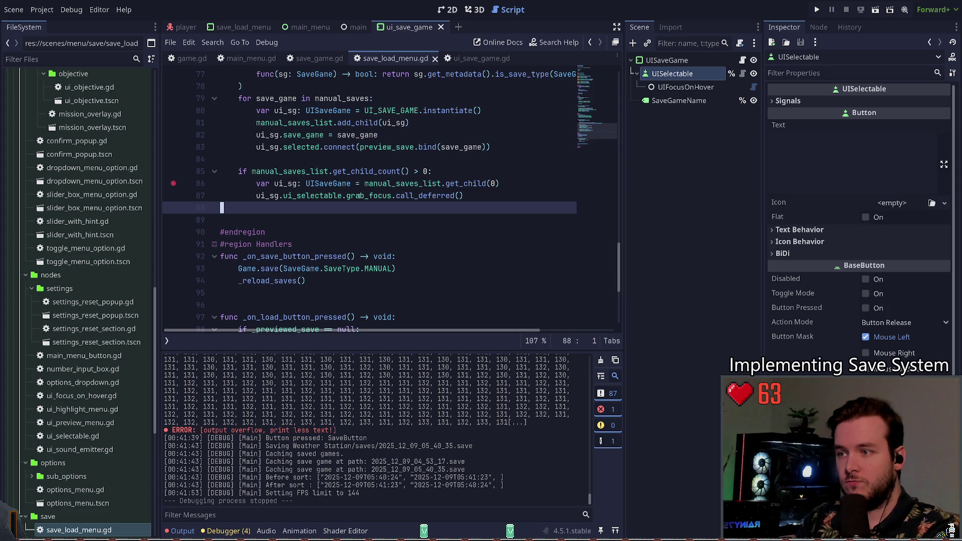
click(821, 9)
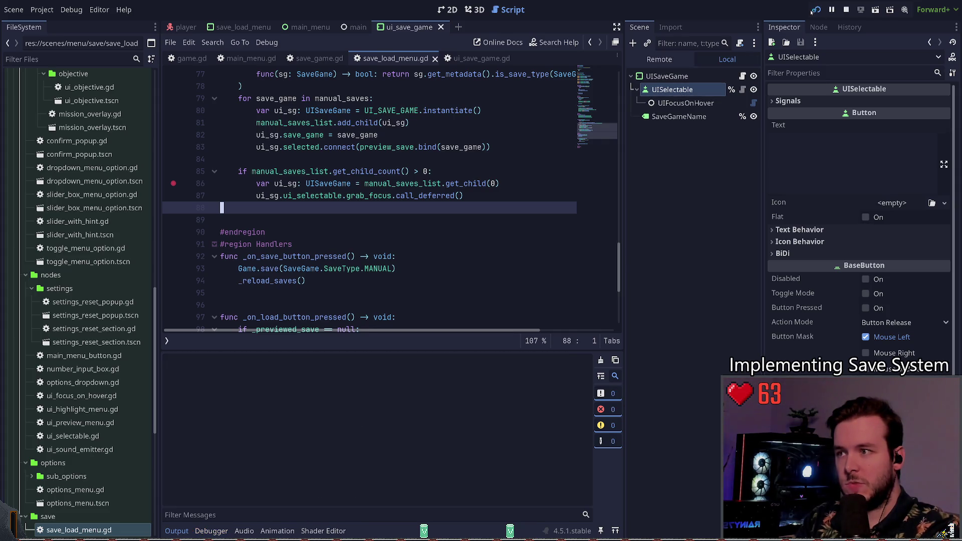
key(Escape)
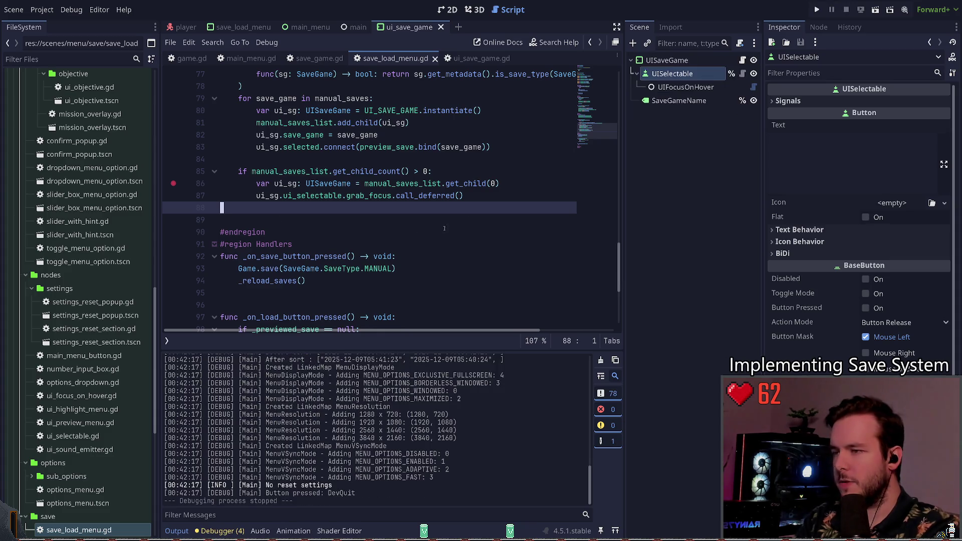
click(393, 195)
key(ctrl+Delete)
key(ctrl+Delete)
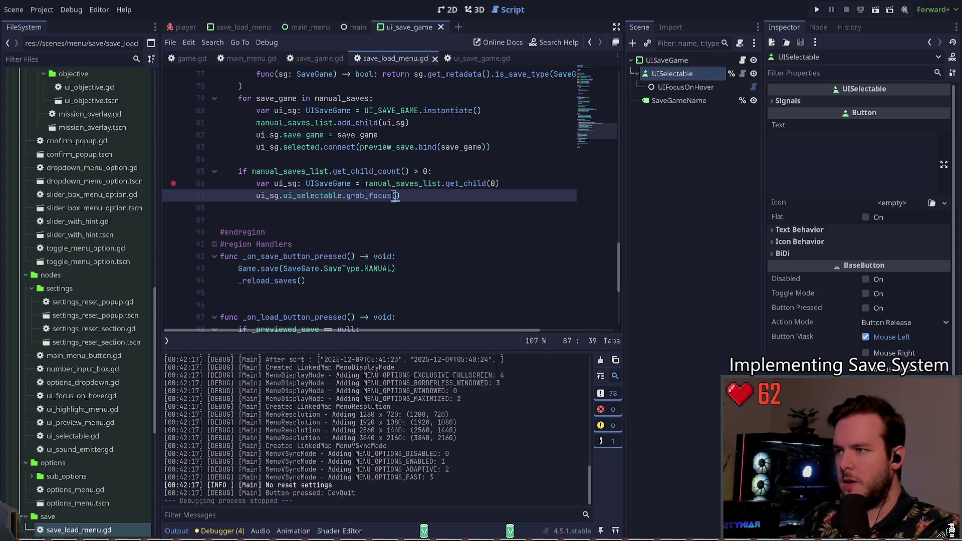
key(ctrl+s)
key(F5)
click(328, 196)
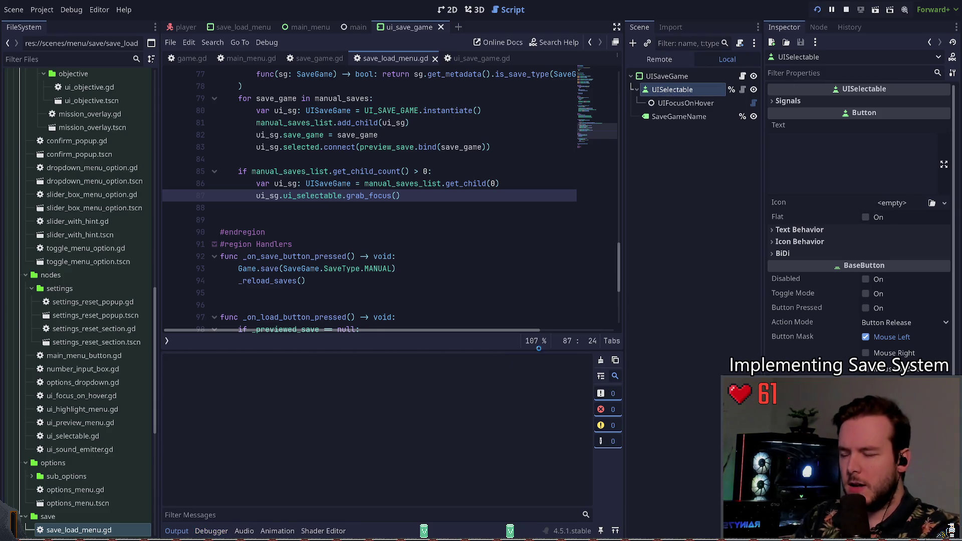
In the game's Save panel, select the older 2025_12_09_04_53_17 slot and save over it.
key(Return)
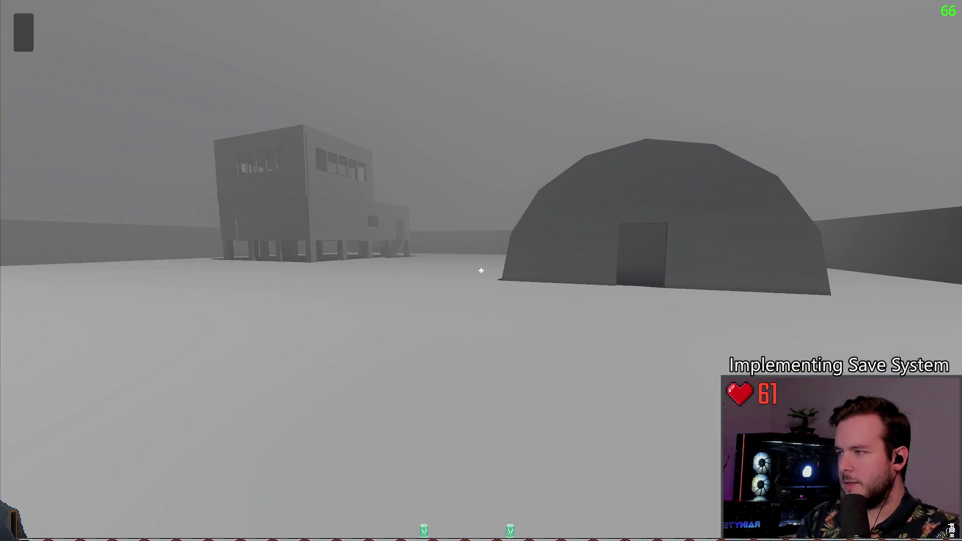
key(Escape)
click(81, 225)
click(211, 228)
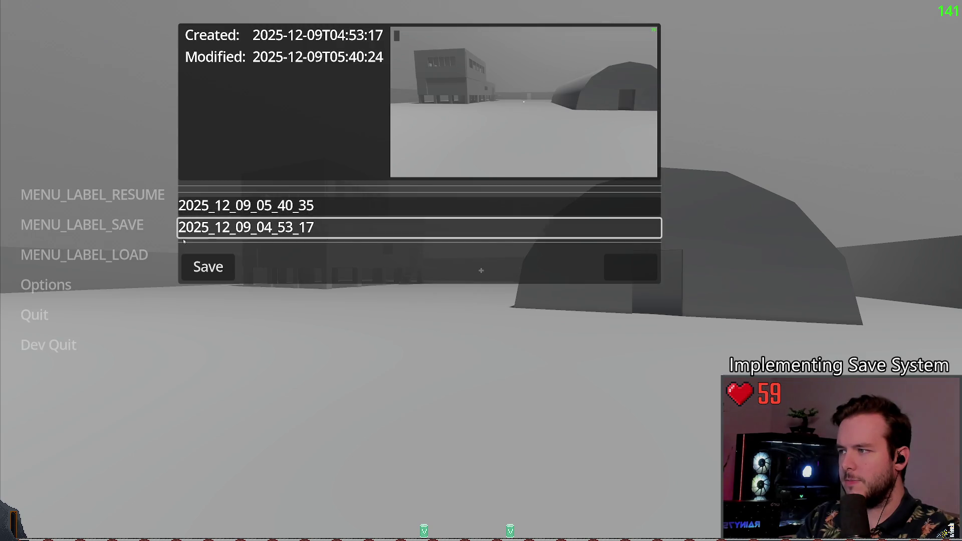
click(208, 266)
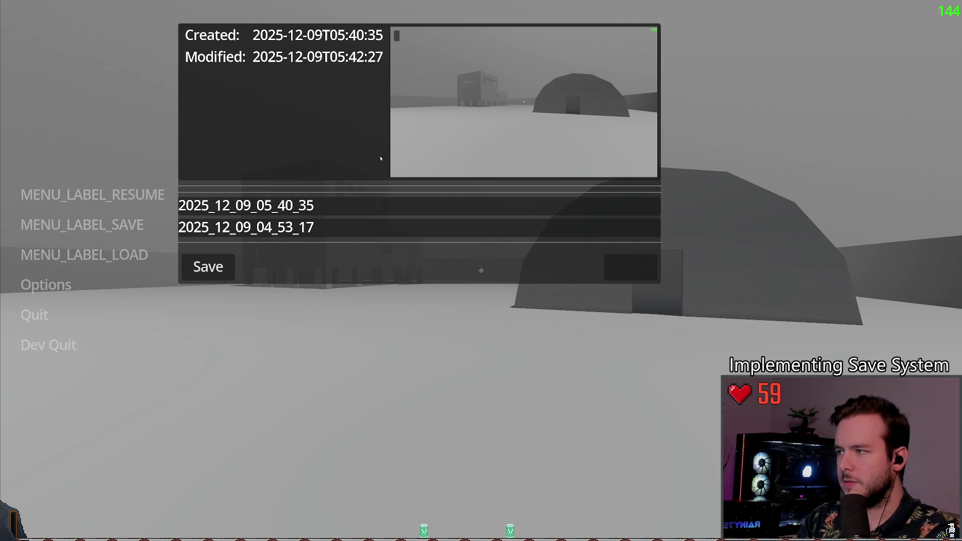
click(246, 227)
click(208, 267)
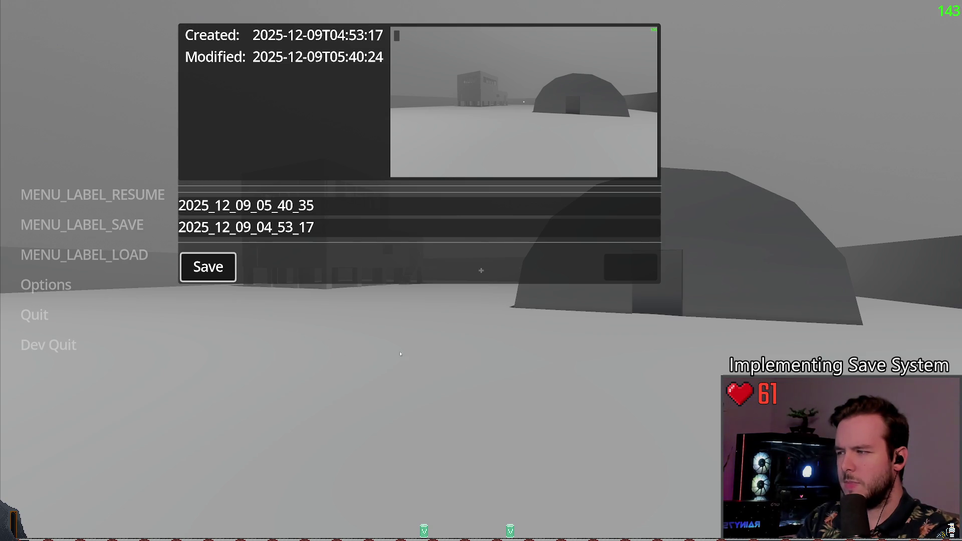
click(224, 271)
Quit the game with confirmation, close player.gd, and return to save_load_menu.gd line 88.
key(Escape)
click(55, 345)
click(429, 291)
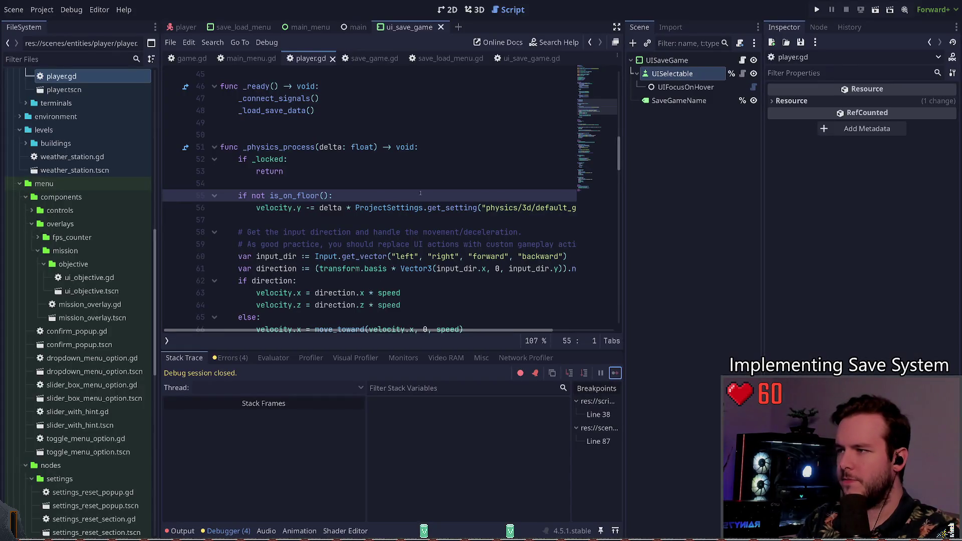
key(ctrl+w)
click(339, 209)
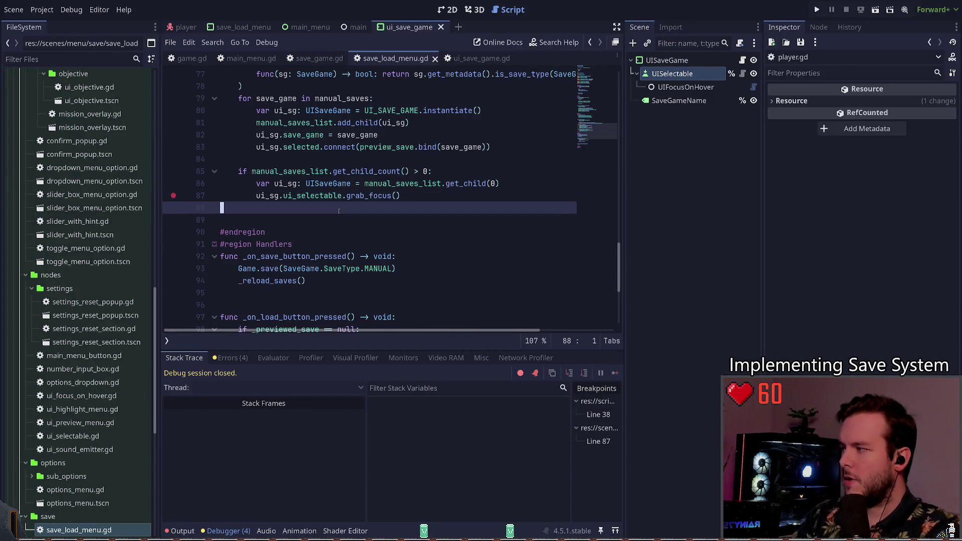
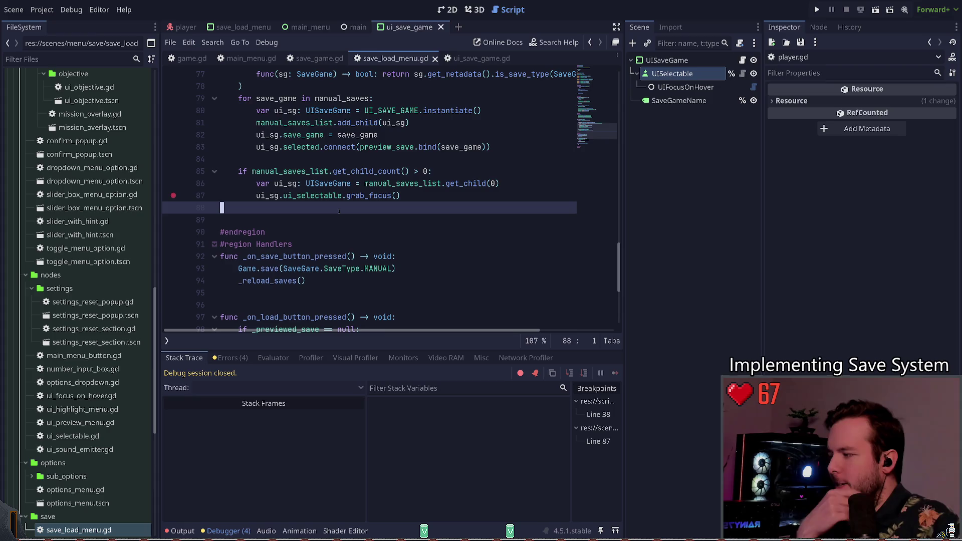
Run the game with F5, continue into the level, and pause it.
key(F5)
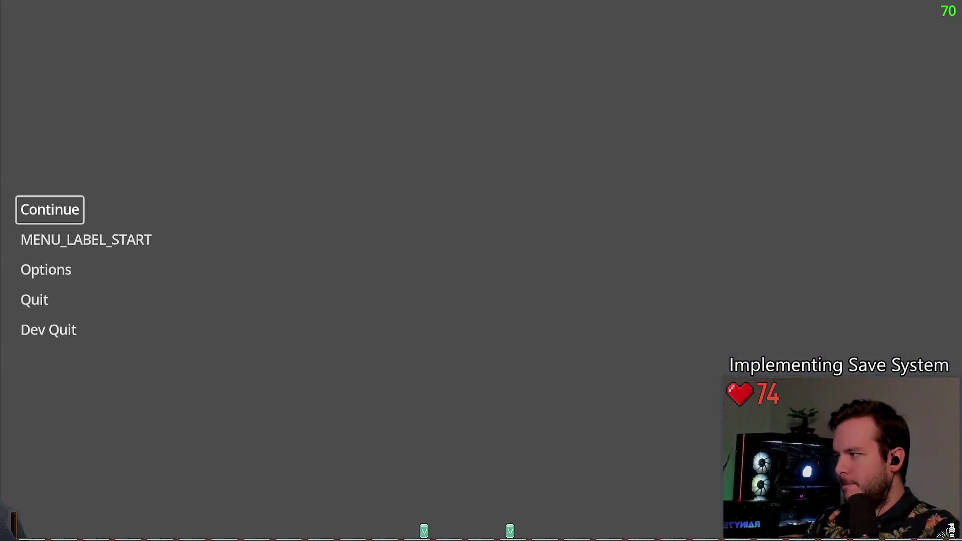
key(Return)
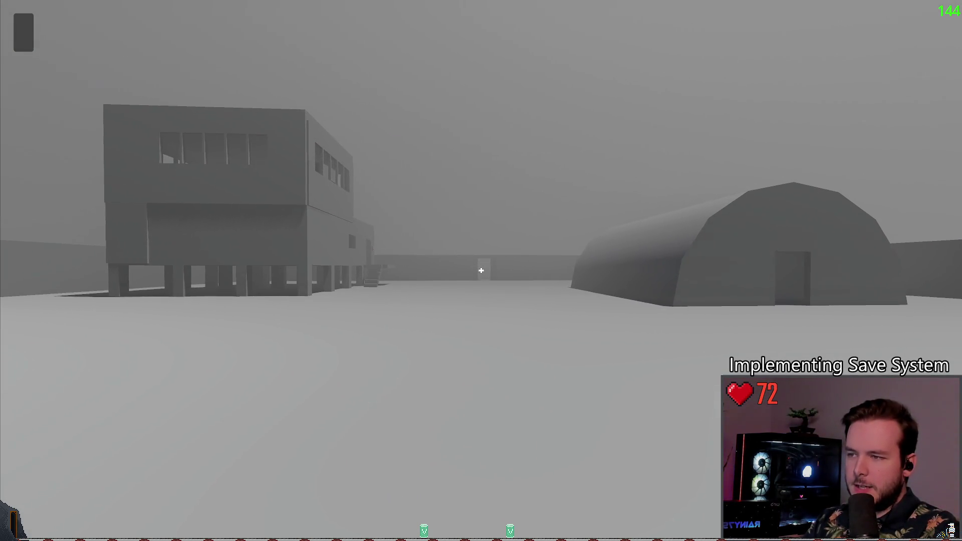
key(Escape)
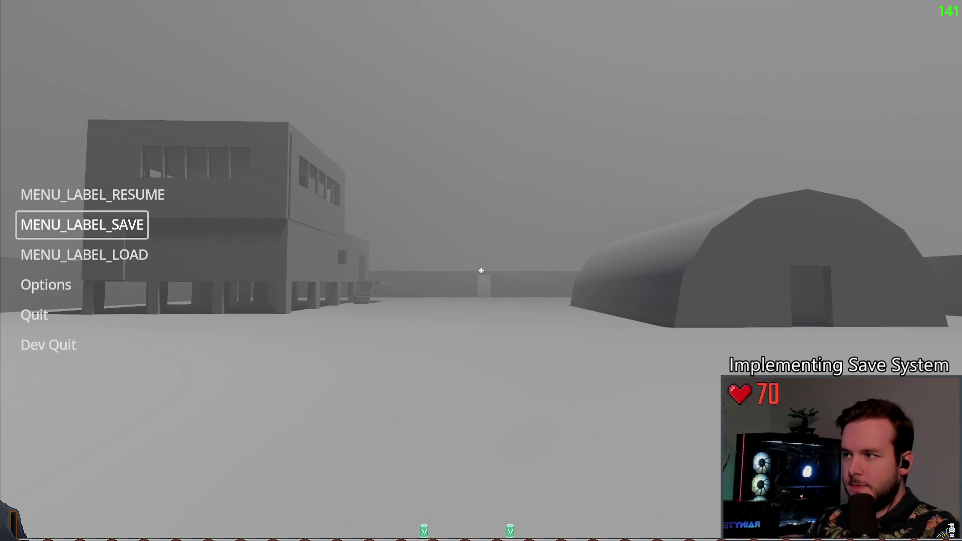
Overwrite the newer save slot with the current outdoor view and resume playing.
key(Return)
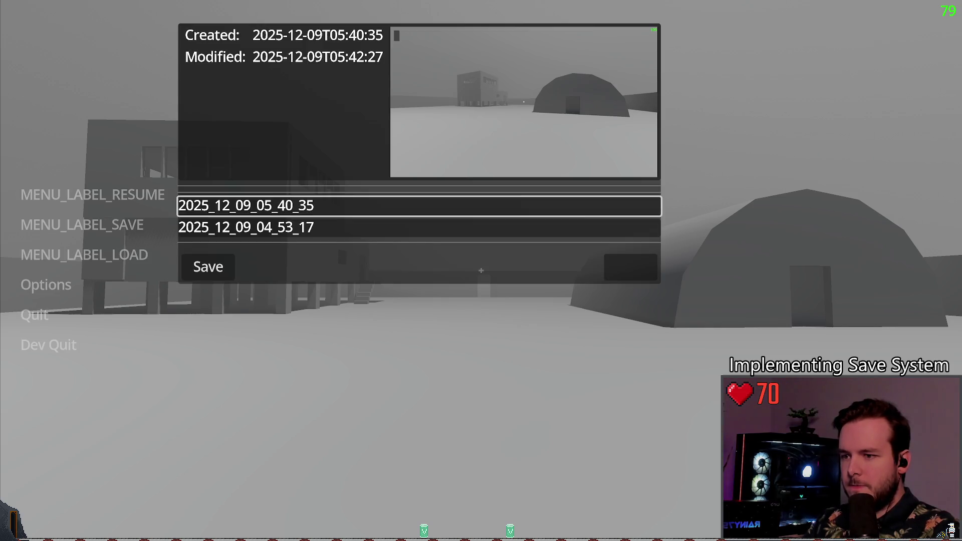
key(Down)
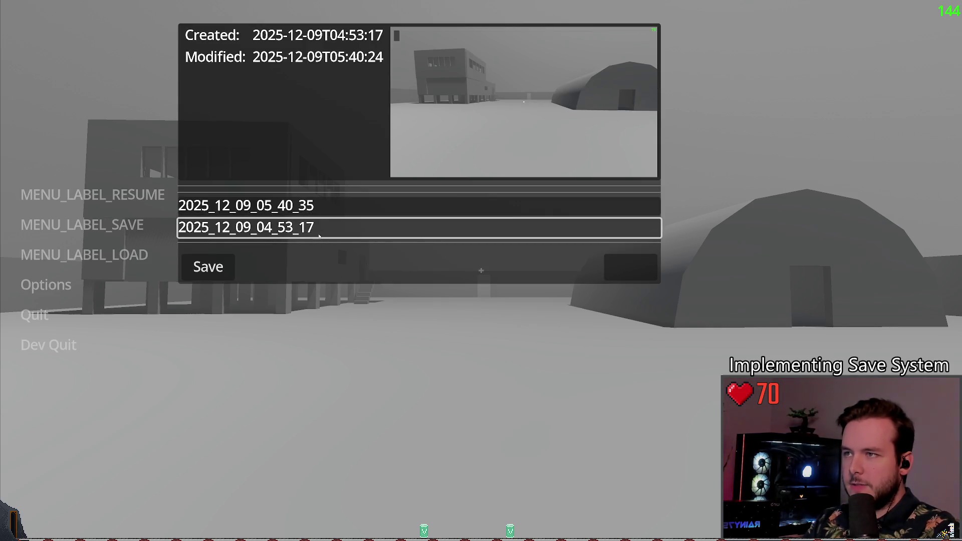
key(Up)
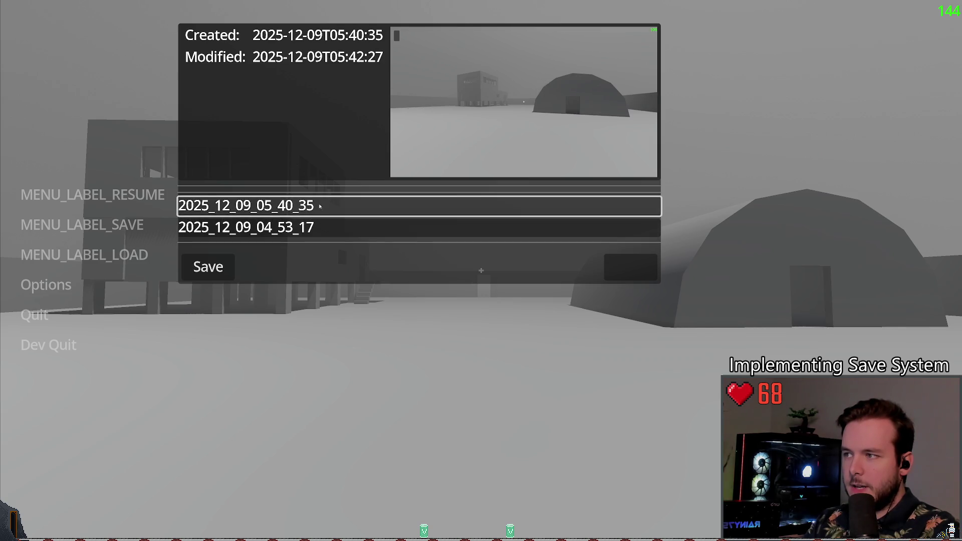
click(218, 275)
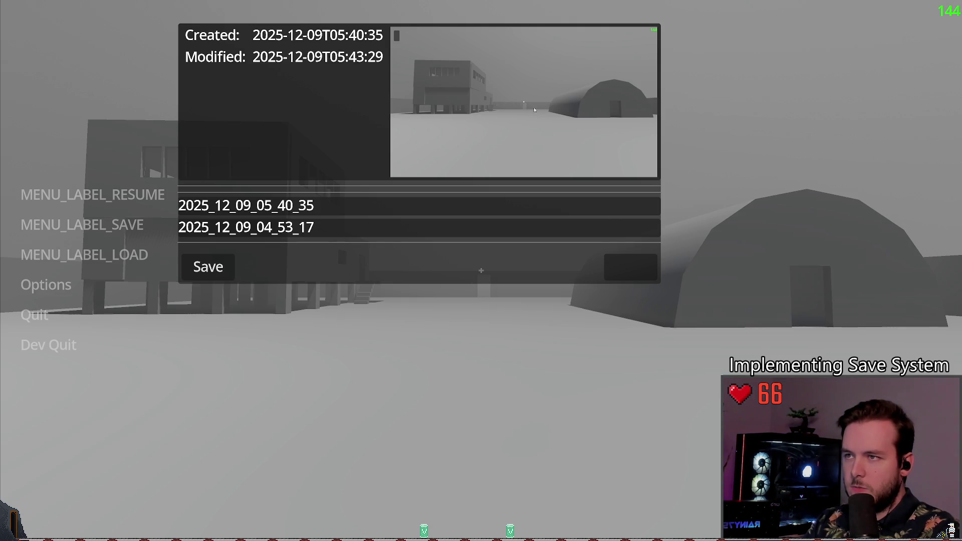
key(Escape)
key(Escape)
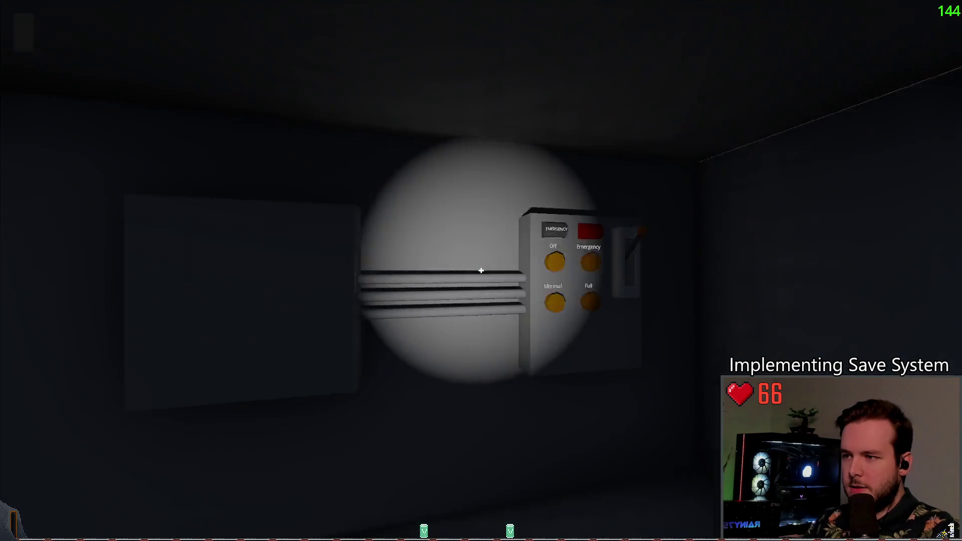
Save the dark room over the first save slot and check its updated details.
key(Escape)
click(103, 225)
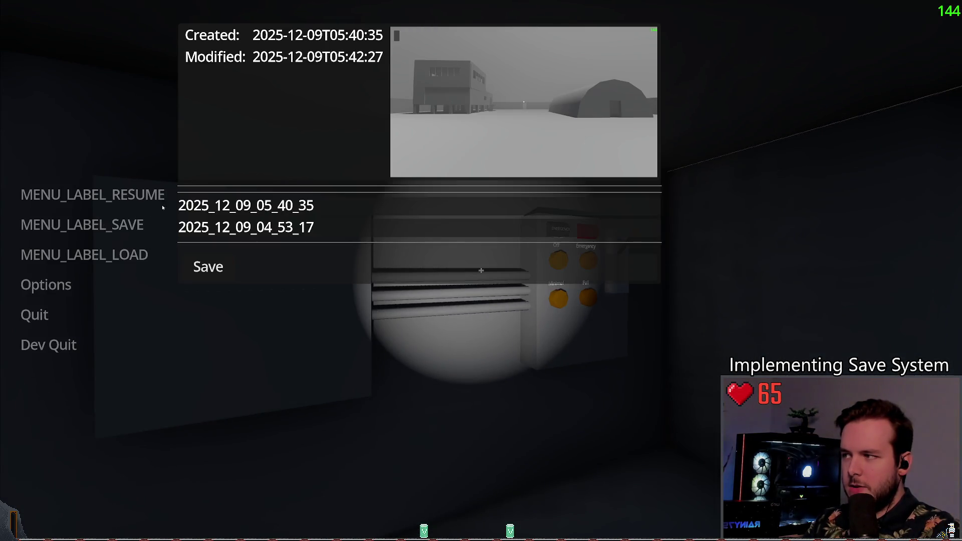
click(185, 205)
click(221, 276)
click(233, 205)
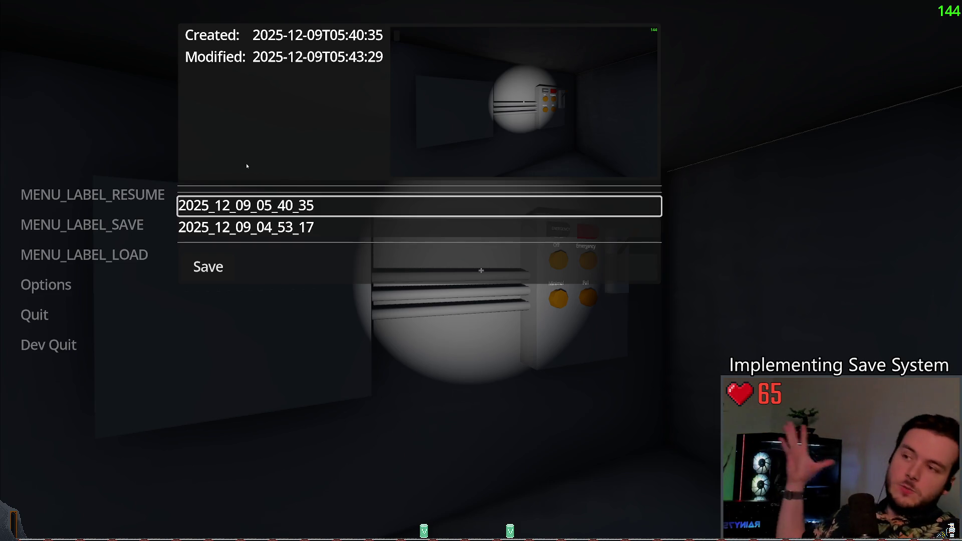
Load the older outdoor save from the Load panel.
click(85, 254)
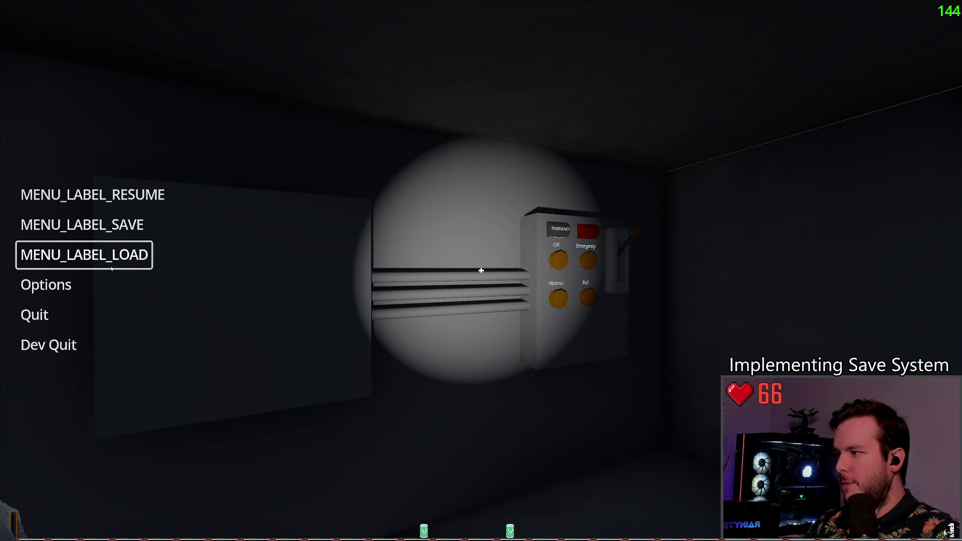
click(240, 227)
click(233, 267)
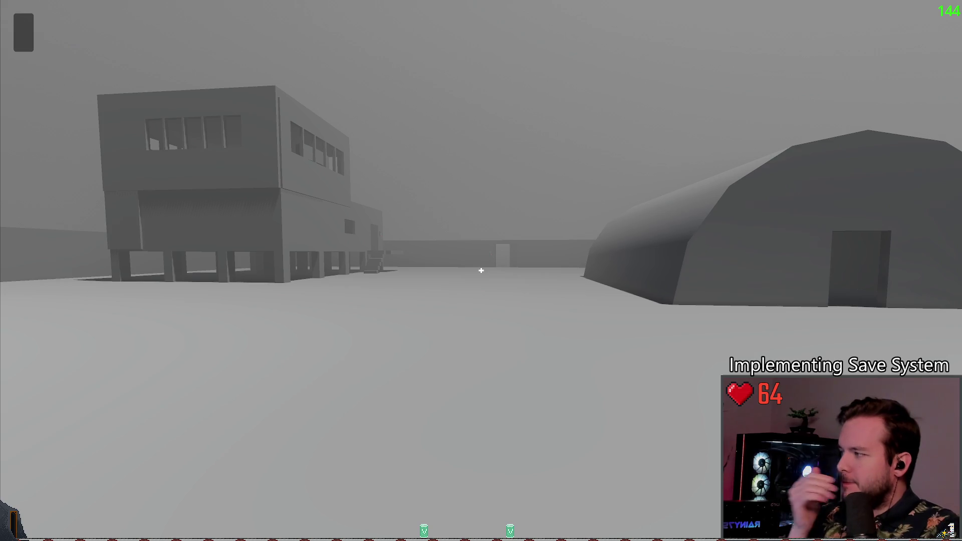
Pause and compare the newer and older save previews in the Save panel.
key(Escape)
click(82, 224)
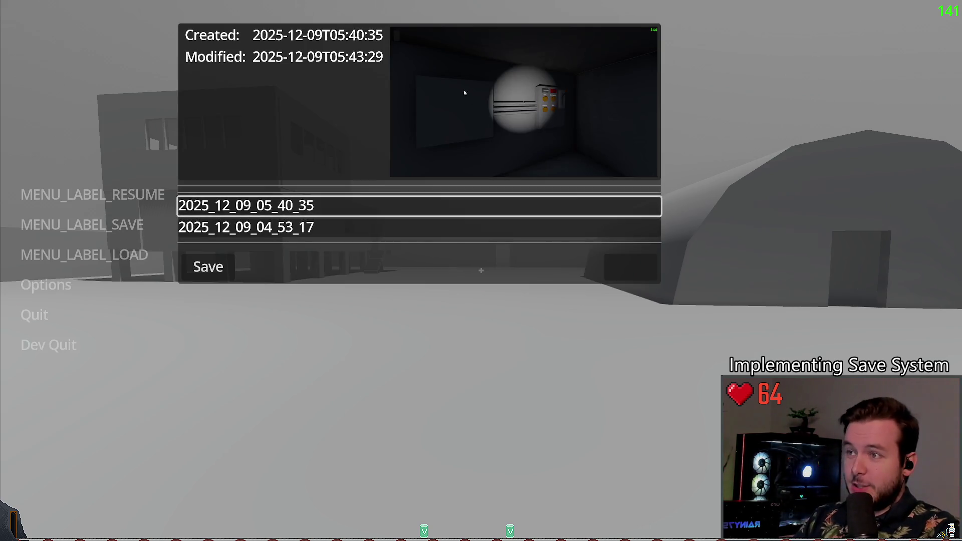
click(333, 227)
click(333, 205)
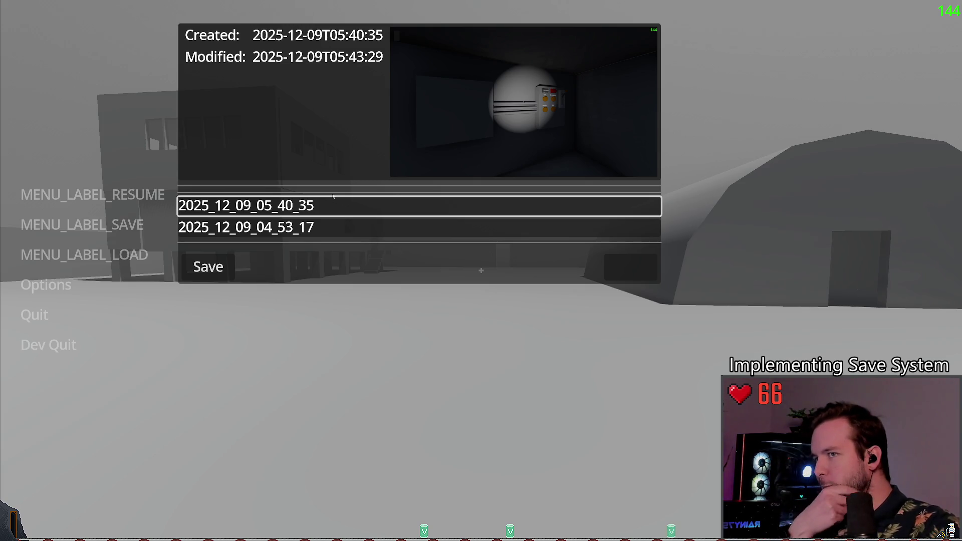
click(333, 227)
click(333, 205)
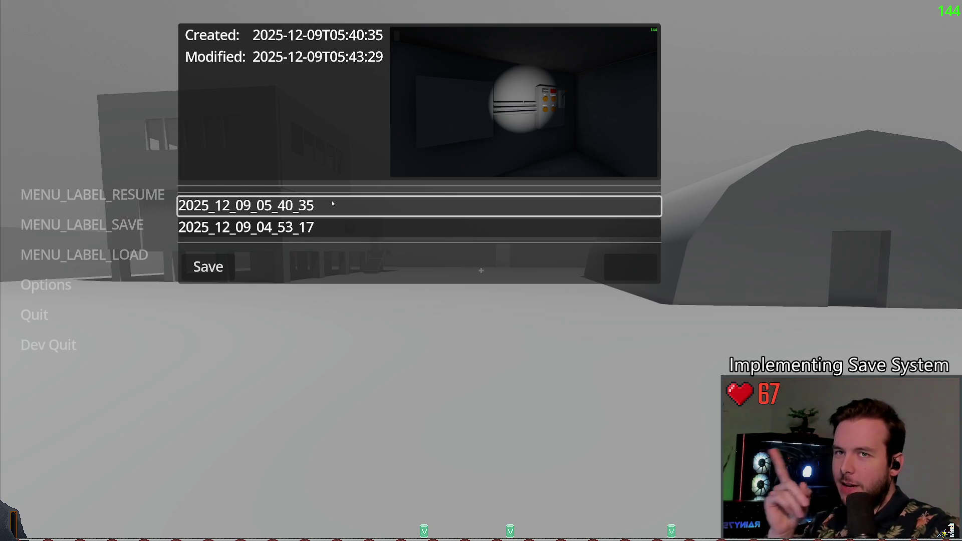
click(343, 229)
click(335, 205)
click(346, 229)
click(343, 224)
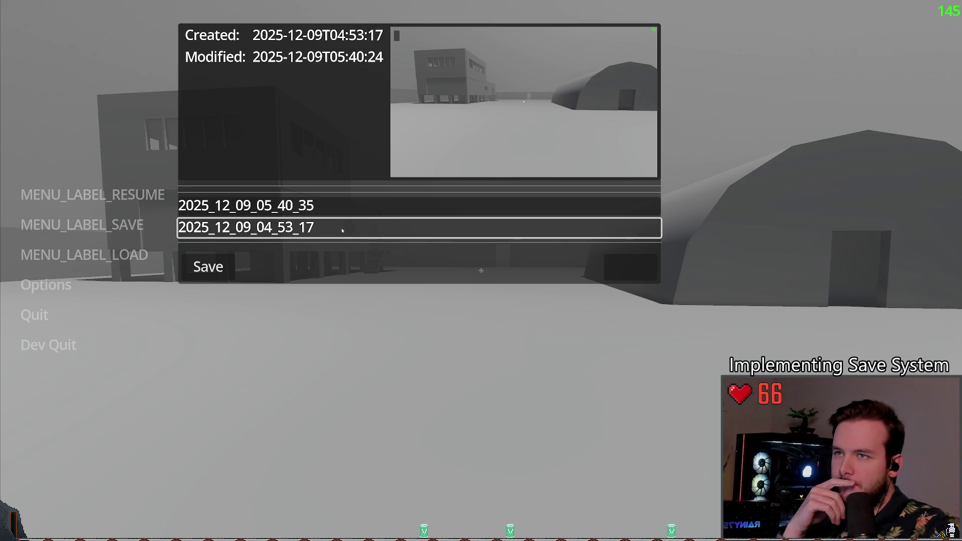
click(343, 213)
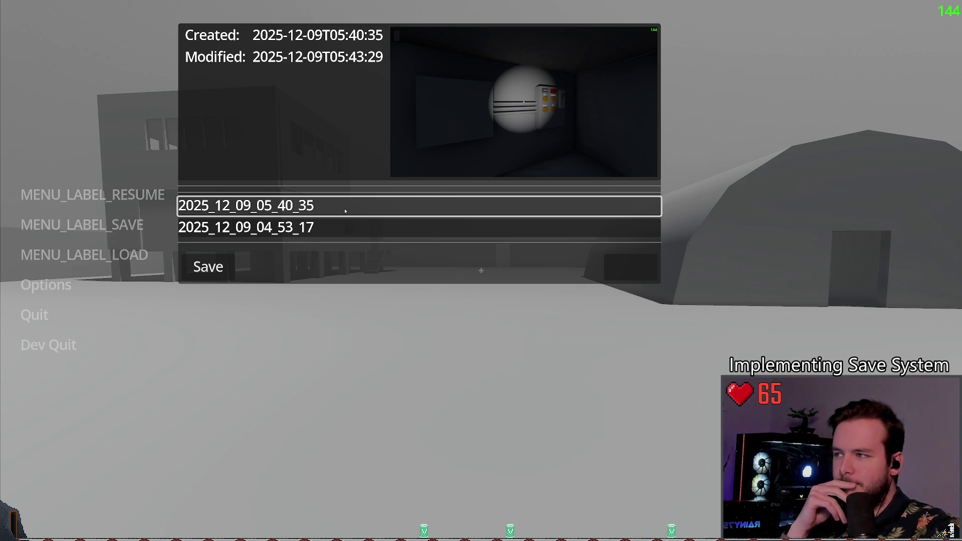
Keep toggling between the two save slots to compare their previews.
click(305, 225)
click(311, 205)
click(291, 235)
click(294, 198)
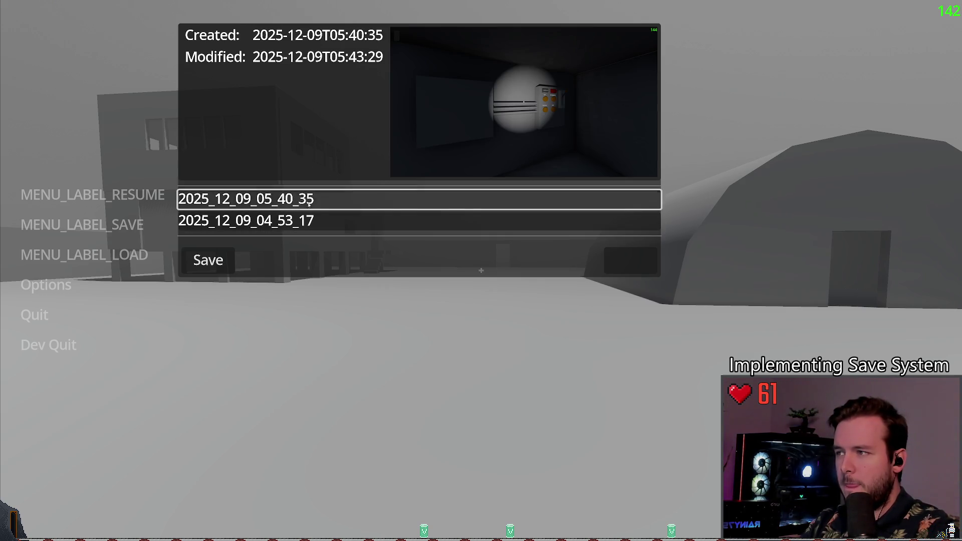
click(308, 221)
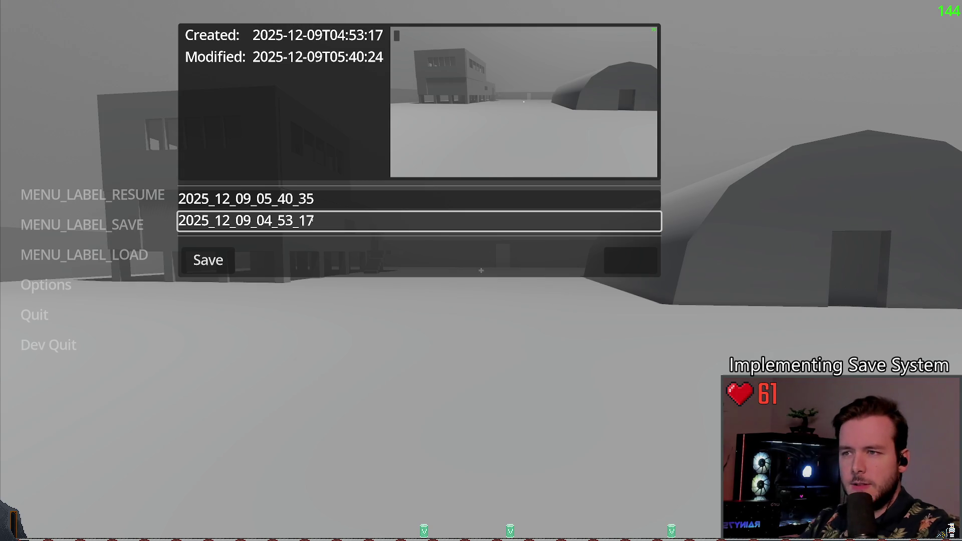
key(Up)
key(Down)
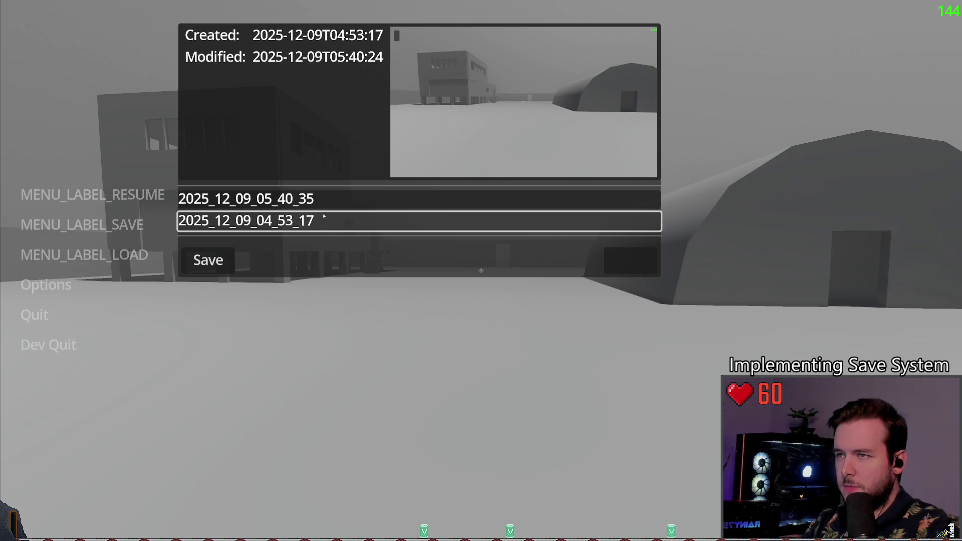
Load the older outdoor save, then load the newer indoor save.
click(85, 254)
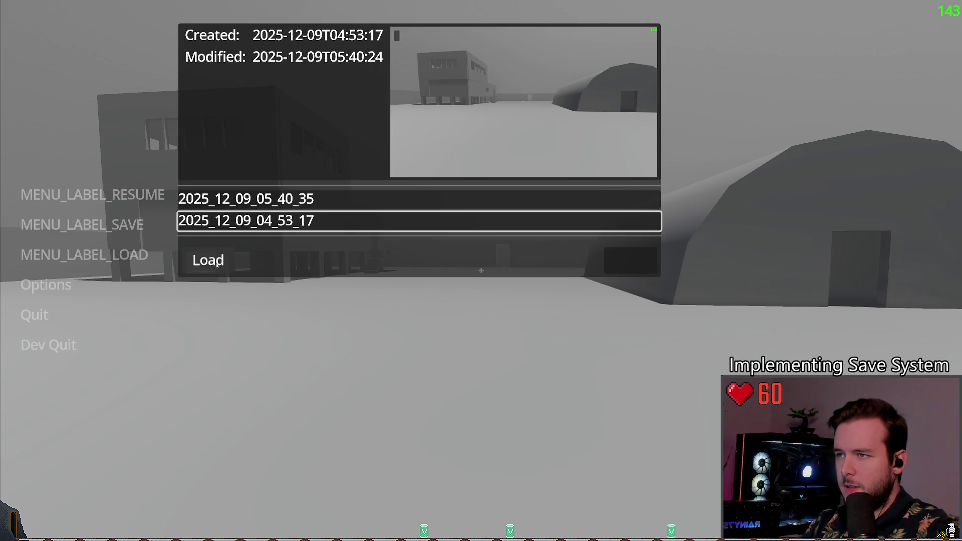
click(208, 260)
key(Escape)
click(116, 248)
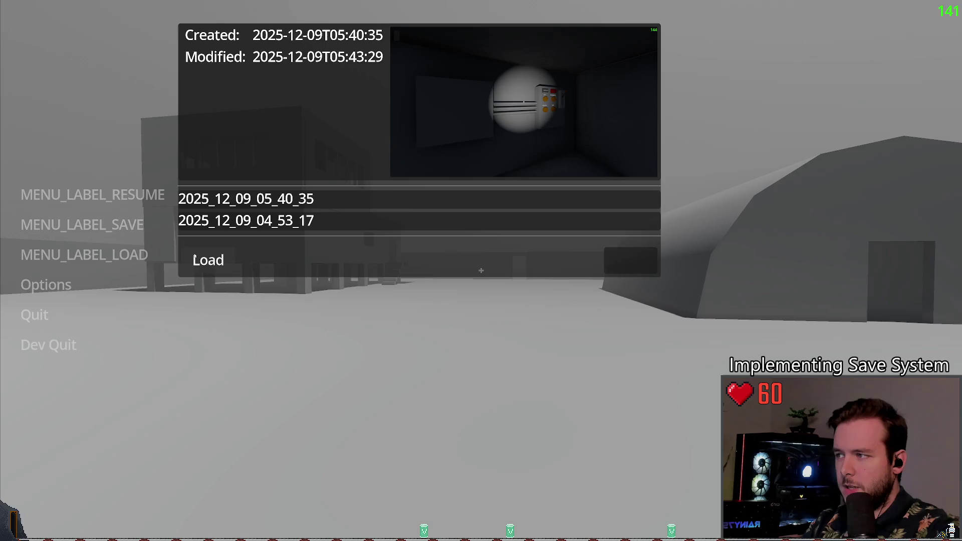
click(208, 260)
key(Escape)
Close the Load panel and Dev Quit back to the editor.
click(76, 256)
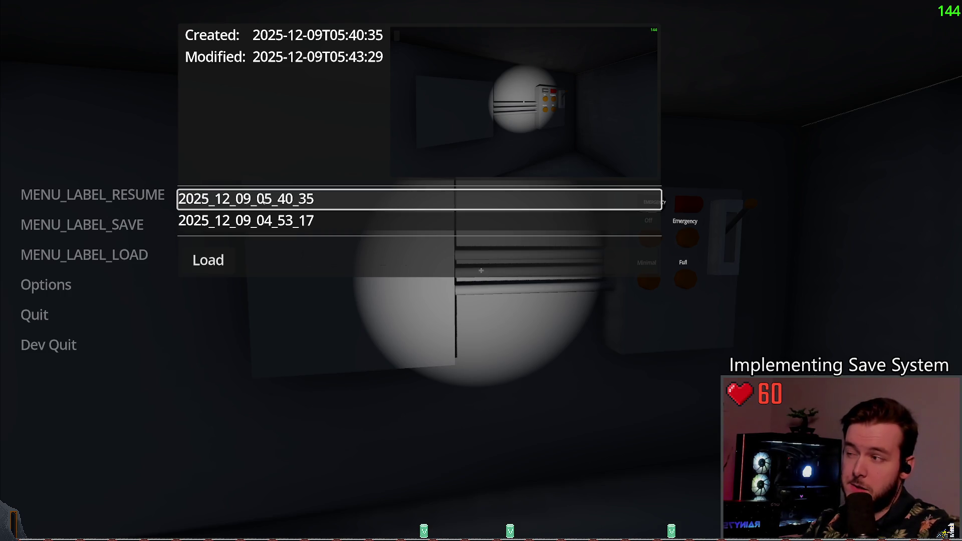
key(Escape)
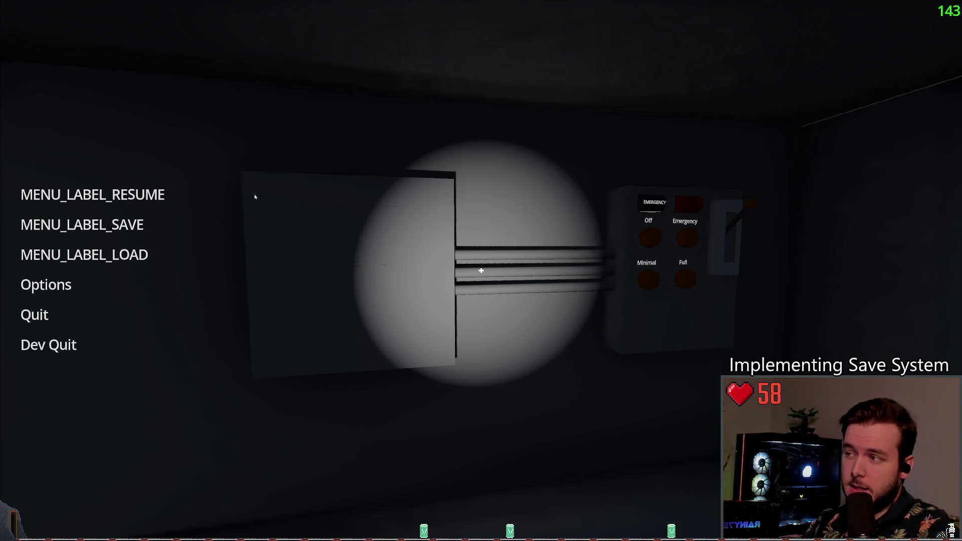
click(46, 337)
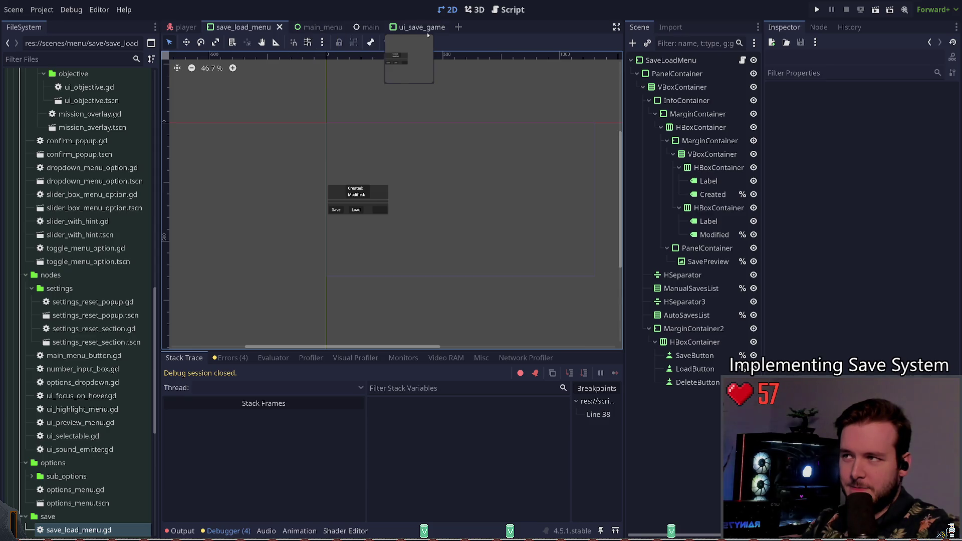
Select UIFocusOnHover in the ui_save_game scene, then relaunch the game into the level.
click(411, 27)
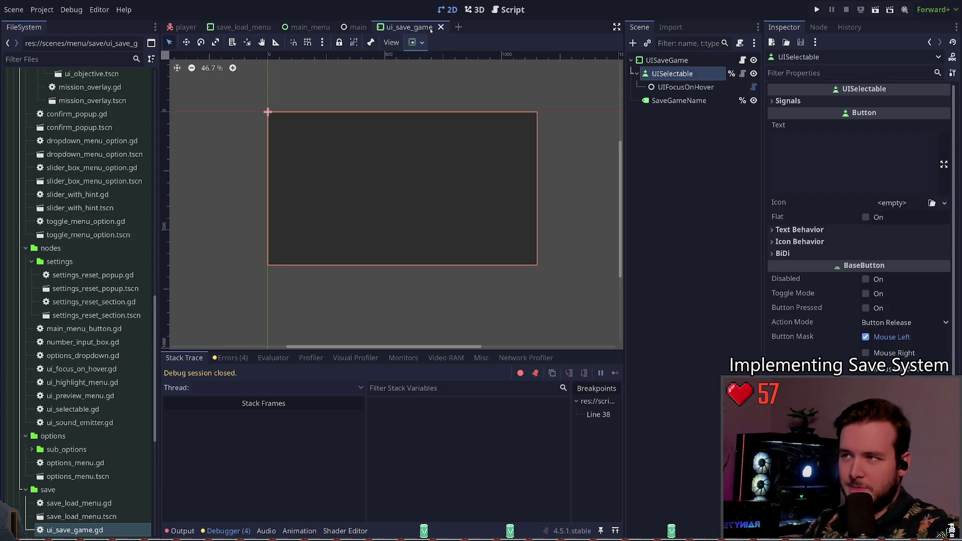
click(684, 87)
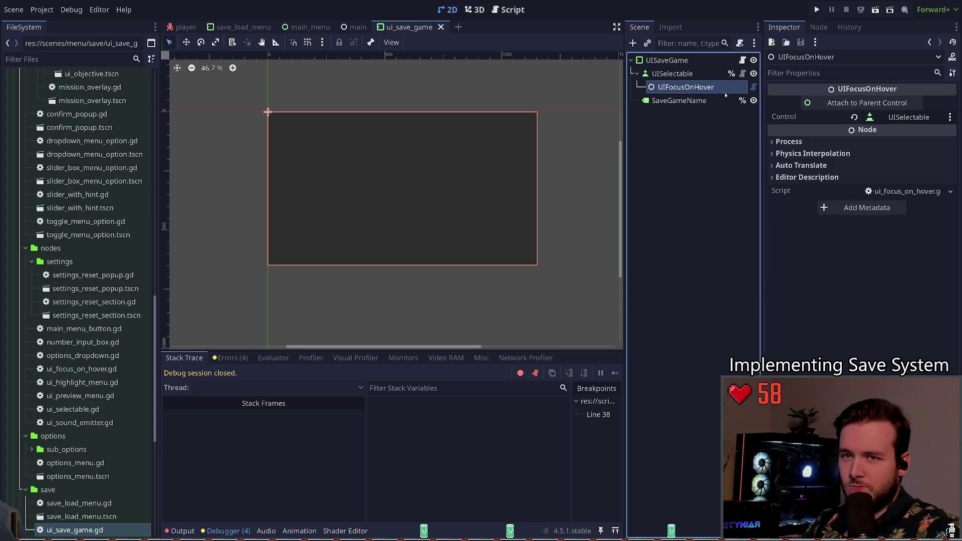
key(F5)
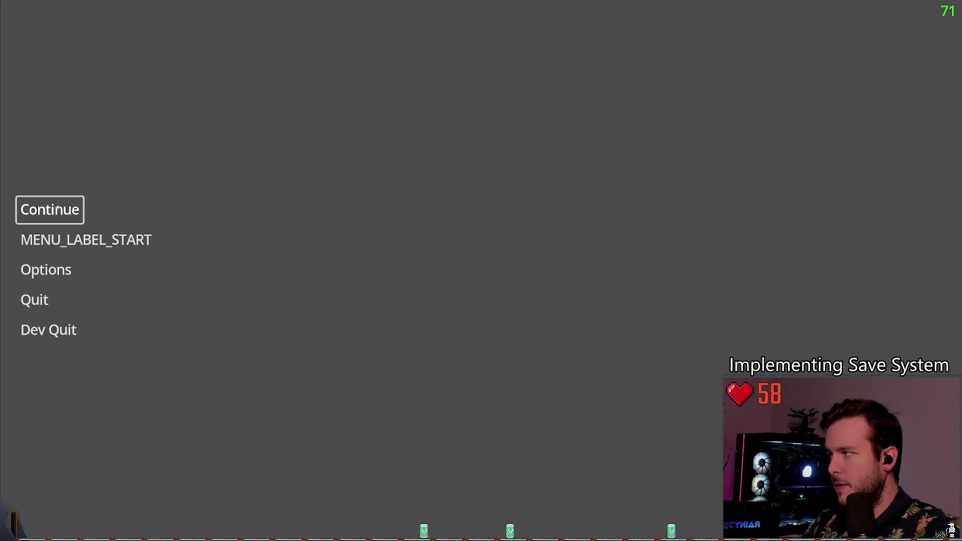
click(57, 209)
In-game, overwrite the newer save 2025_12_09_05_40_35, then Dev Quit to the editor.
key(Escape)
click(108, 225)
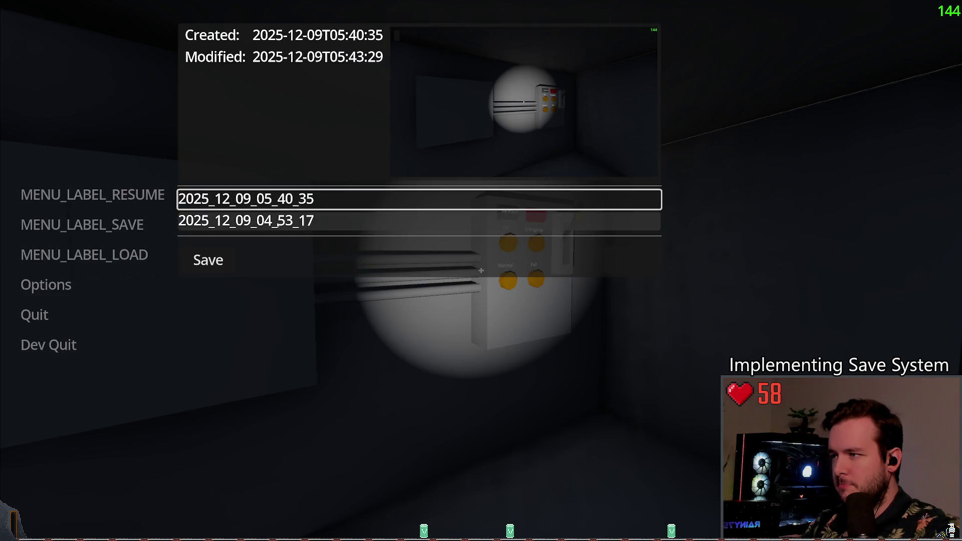
click(236, 221)
click(274, 202)
click(208, 260)
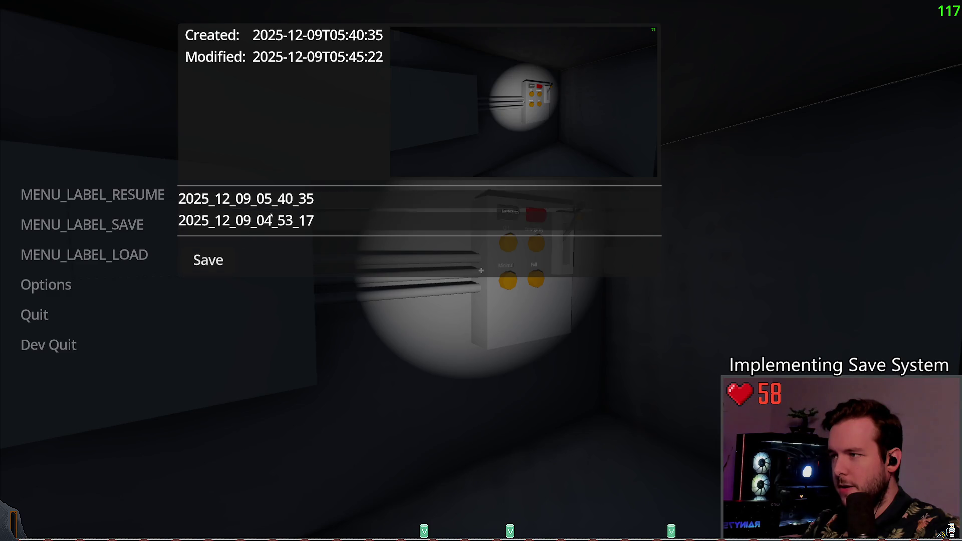
click(50, 345)
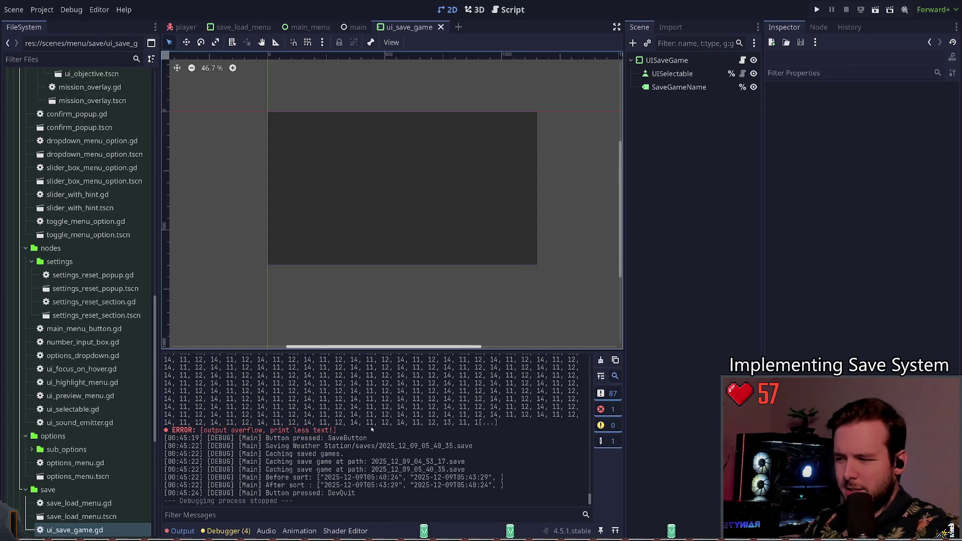
Move SaveGameName above UISelectable in the ui_save_game scene tree.
click(652, 193)
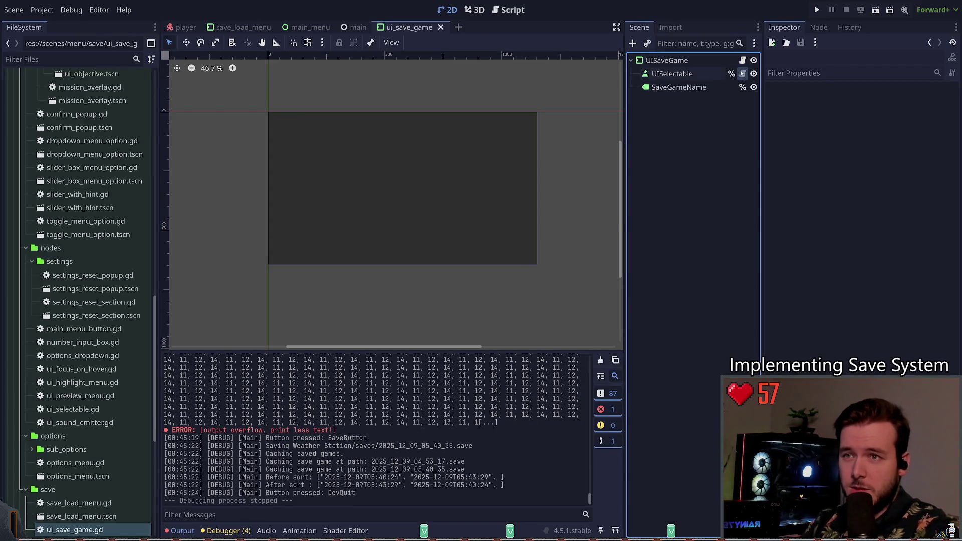
click(743, 74)
click(476, 10)
click(449, 10)
drag(677, 88, 670, 76)
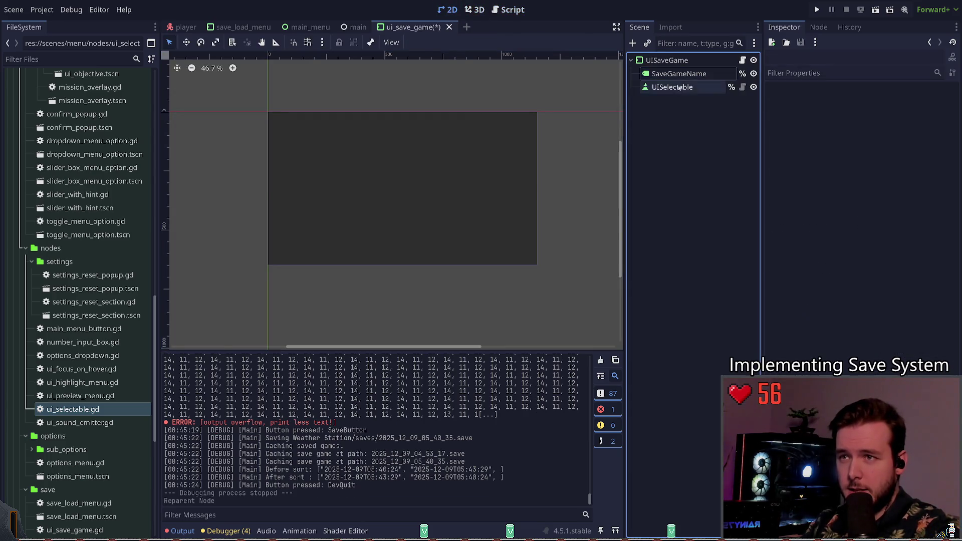
Run the project, save over the previewed slot, and quit back to the editor.
click(815, 9)
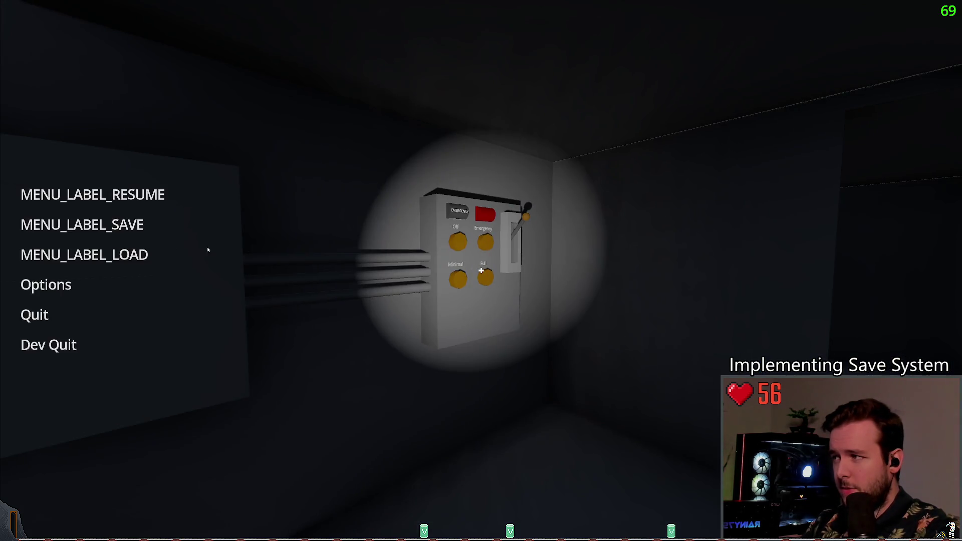
click(82, 224)
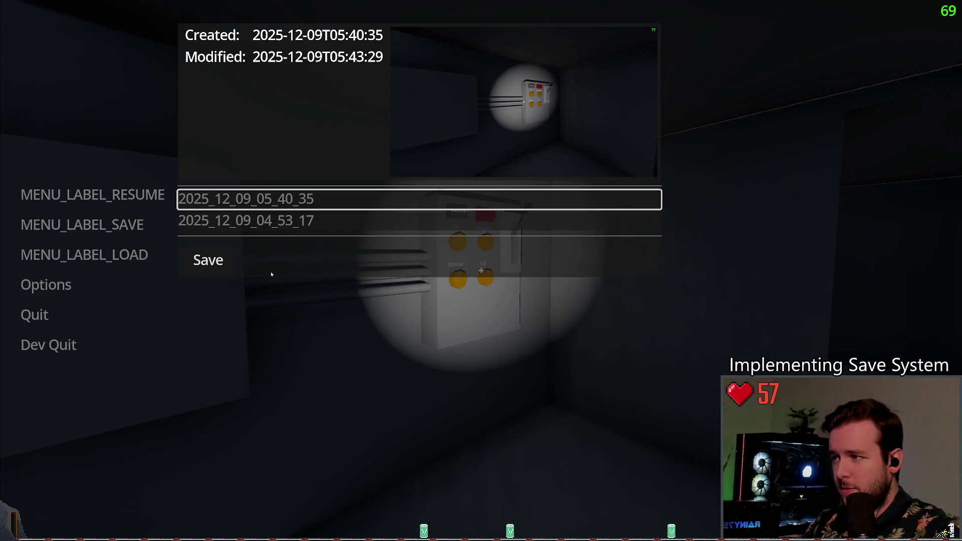
click(208, 260)
click(252, 198)
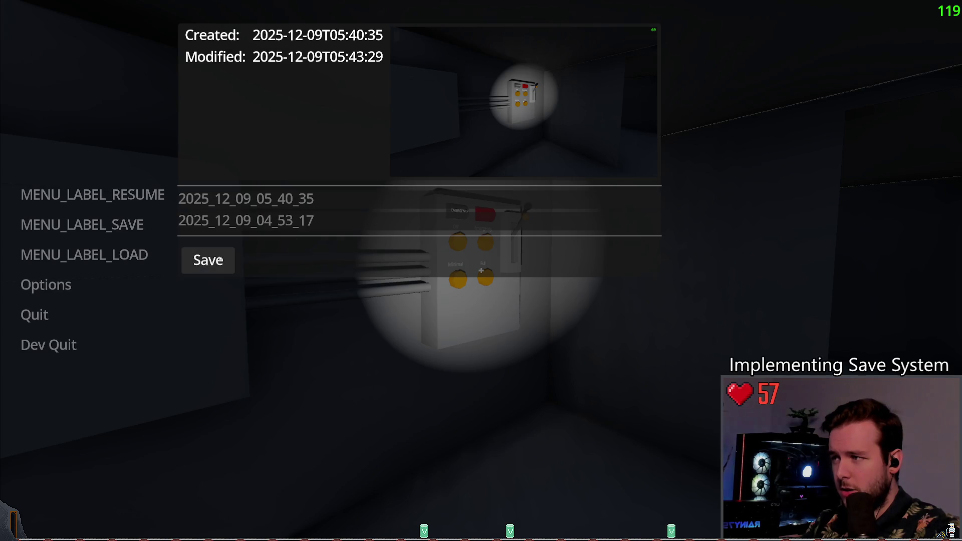
click(49, 344)
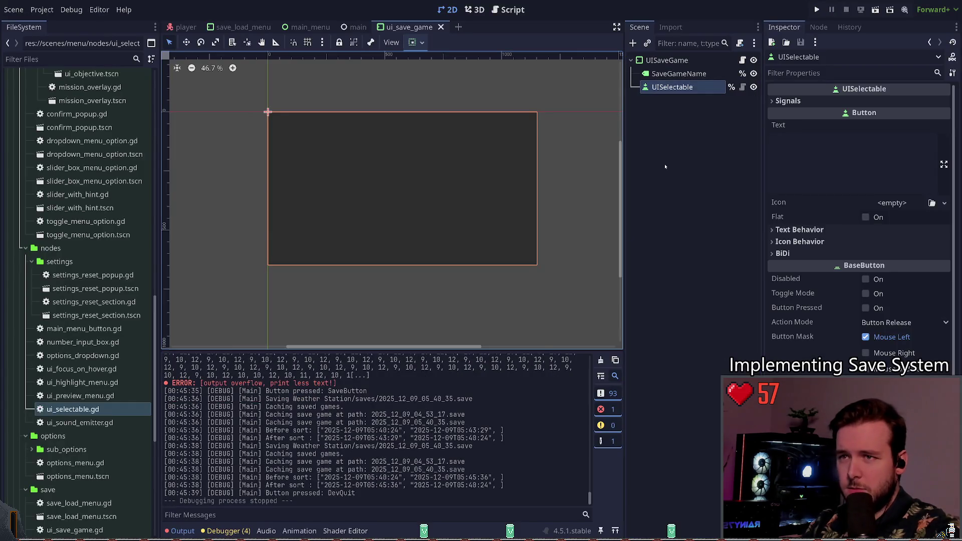
Undo the SaveGameName move, save the scene, and open the UISaveGame script.
key(ctrl+z)
click(696, 133)
key(ctrl+s)
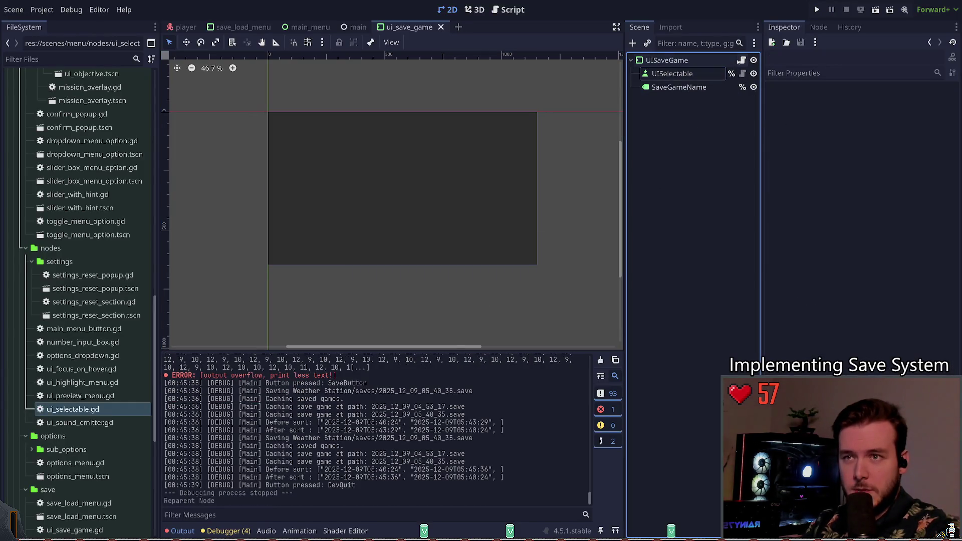
click(741, 61)
scroll(353, 245, down, 4)
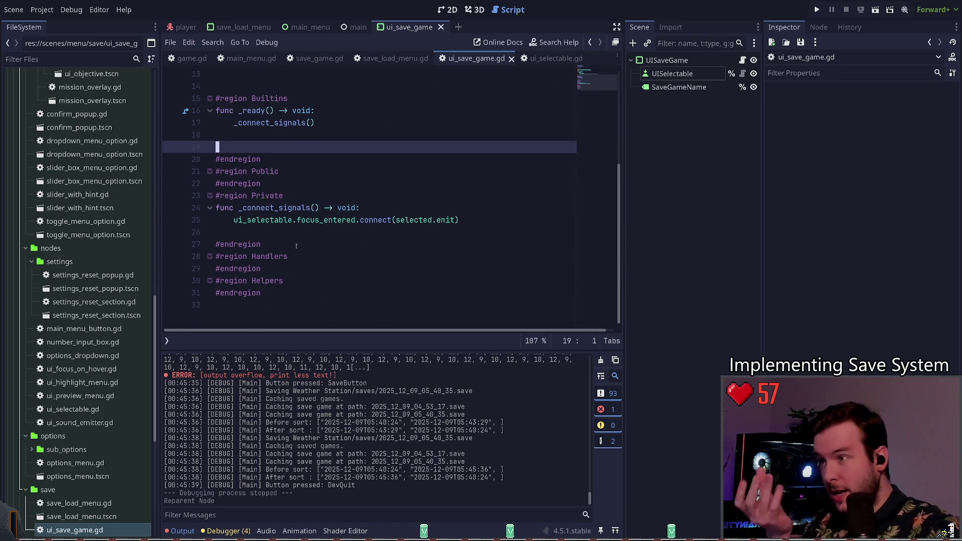
Review line 8 of the script and select the UISelectable node.
scroll(303, 226, up, 4)
click(322, 159)
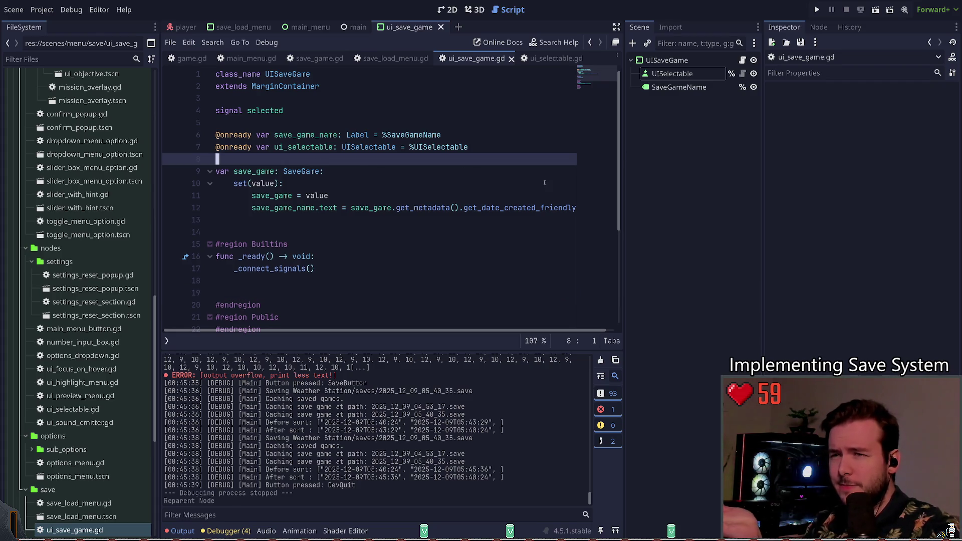
click(679, 73)
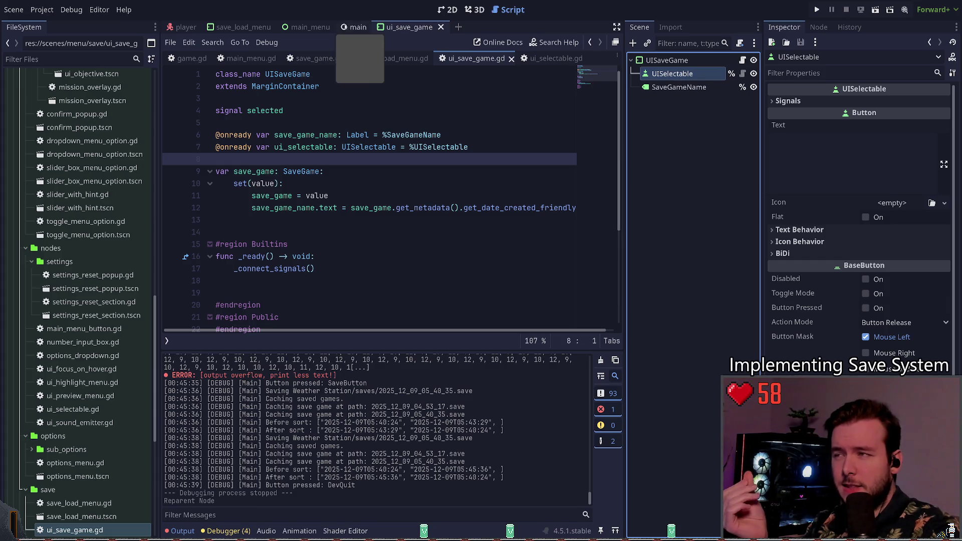
Close save_game.gd and ui_selectable.gd, leaving save_load_menu.gd displayed.
click(316, 58)
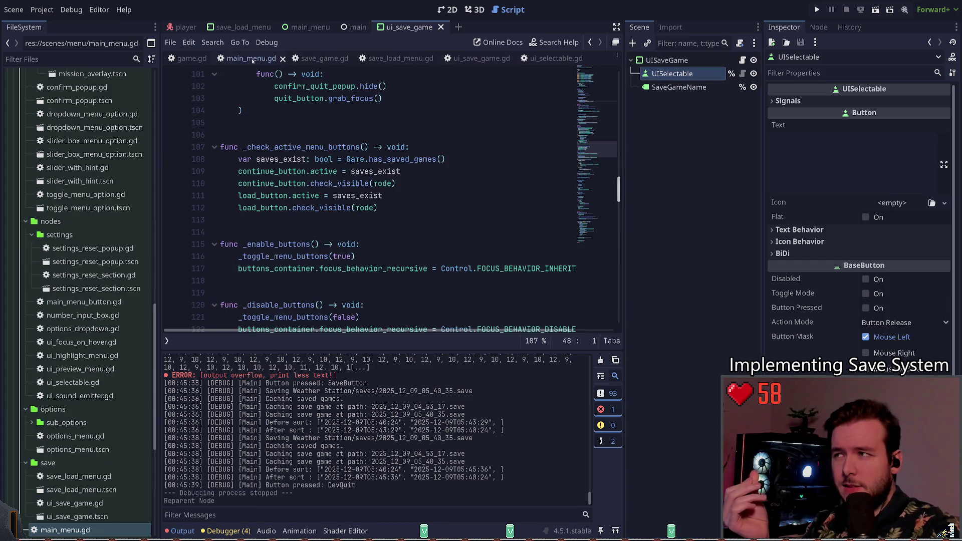
click(349, 58)
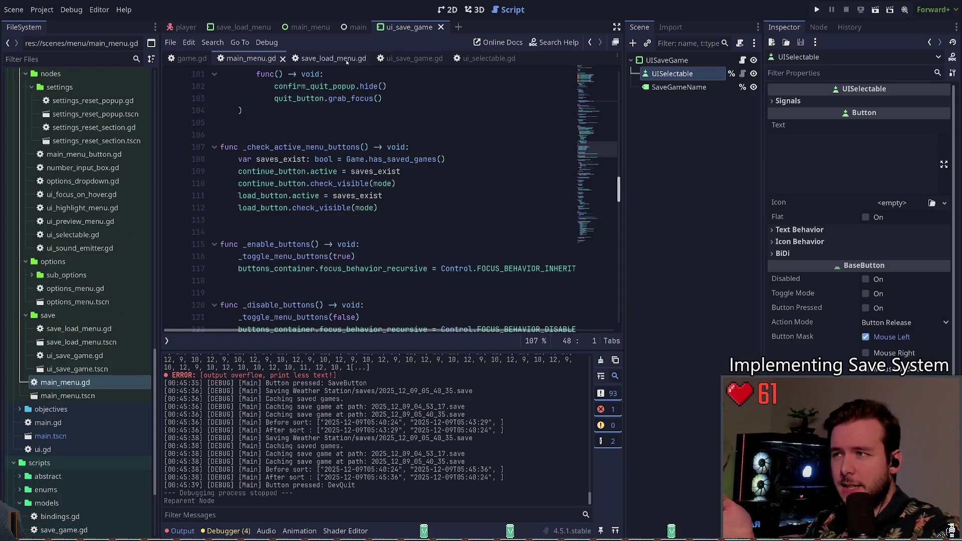
click(489, 58)
click(516, 58)
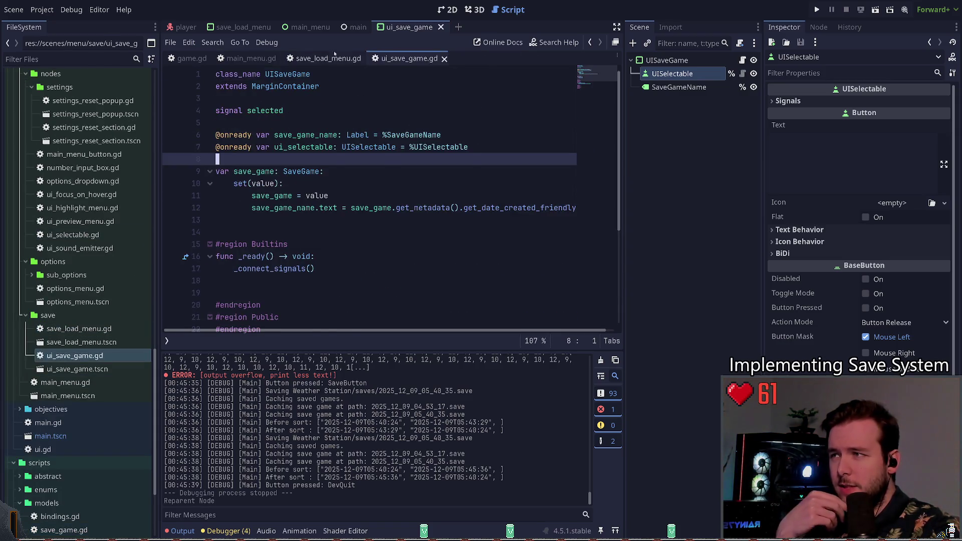
click(328, 58)
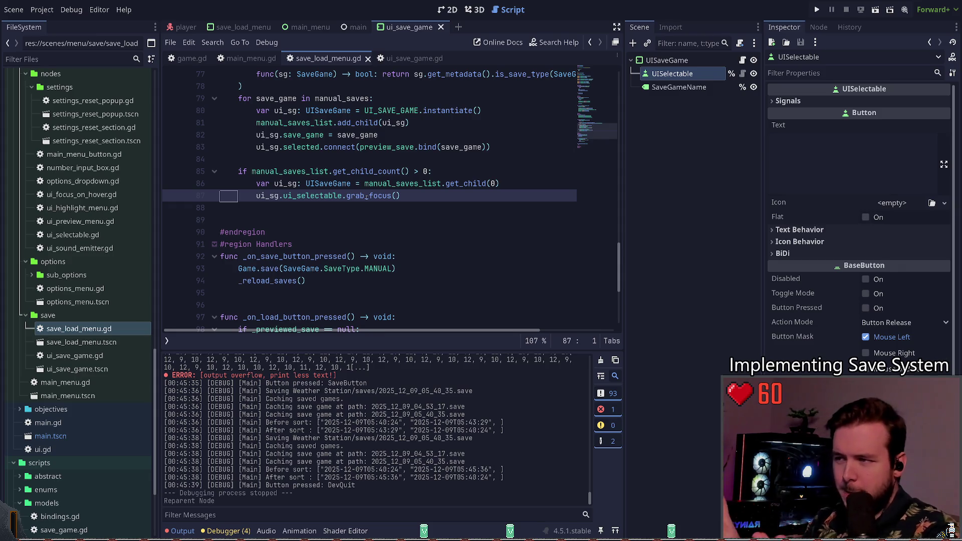
Append .call_deferred to grab_focus on line 87 of save_load_menu.gd.
click(357, 196)
key(Left)
key(Left)
key(ctrl+Right)
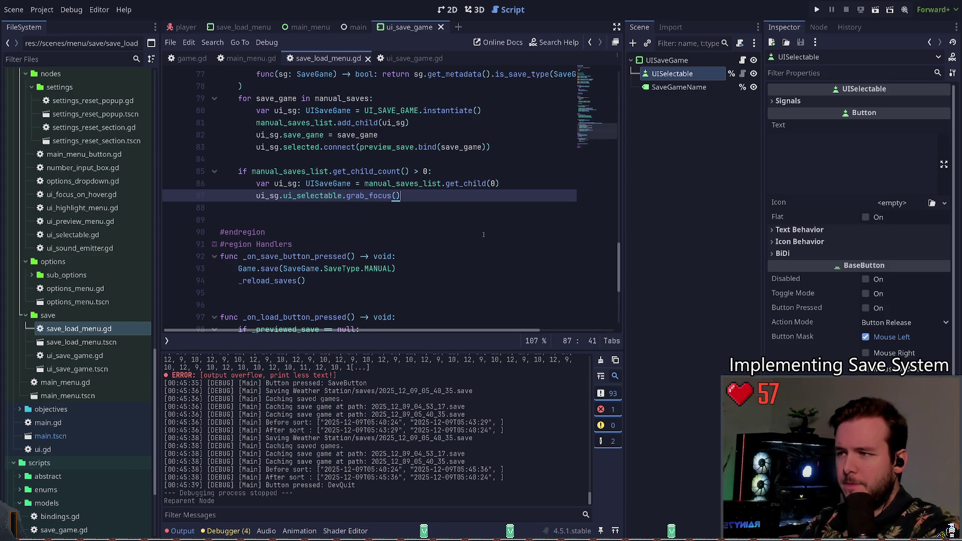
text(.call)
key(Down)
key(Down)
key(Return)
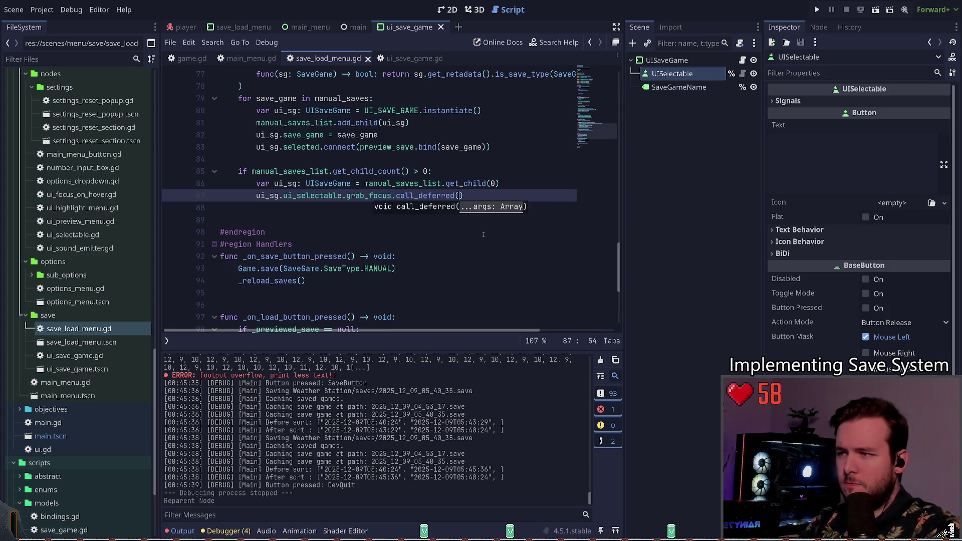
key(ctrl+Left)
key(ctrl+Left)
key(ctrl+Left)
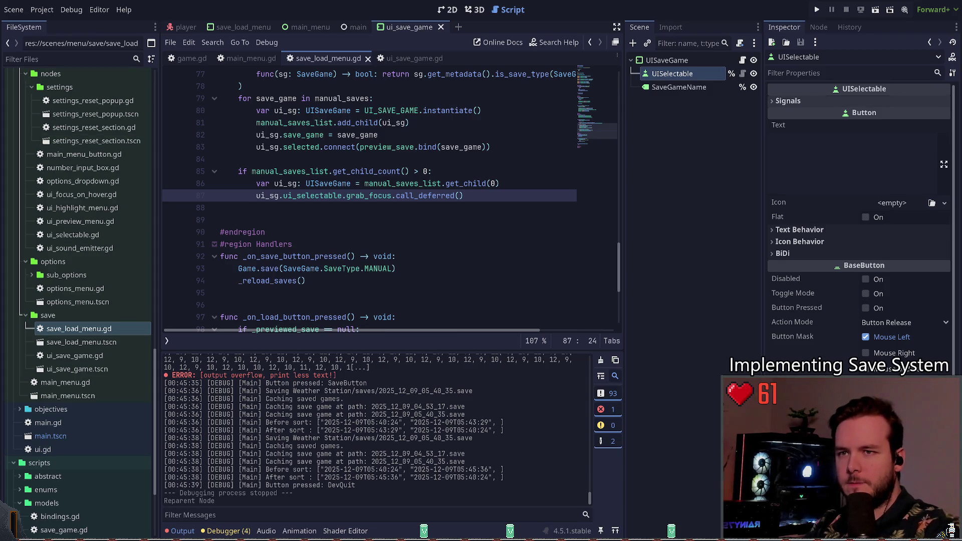
click(691, 130)
Inspect UISelectable's exports, collapsing the Focus Exited and Signals groups.
click(672, 74)
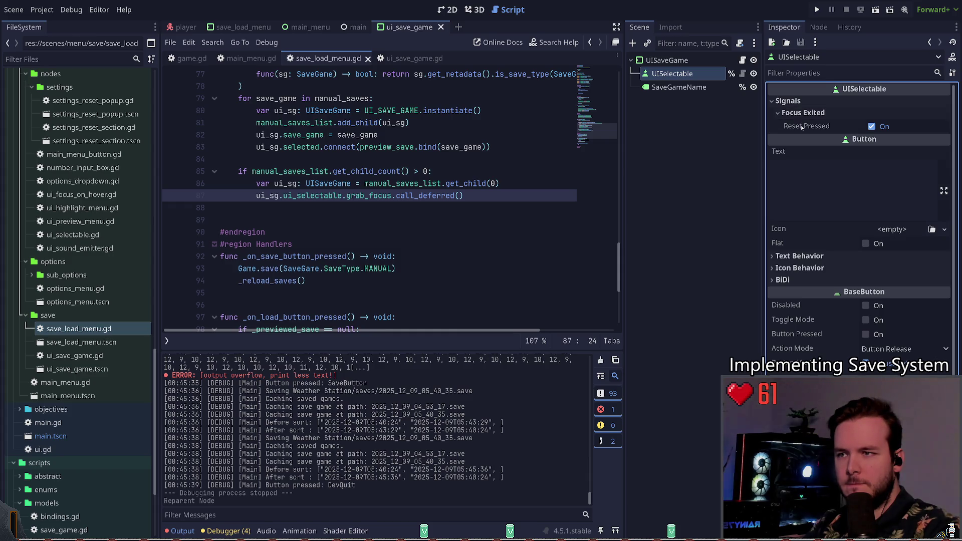
click(800, 112)
click(788, 101)
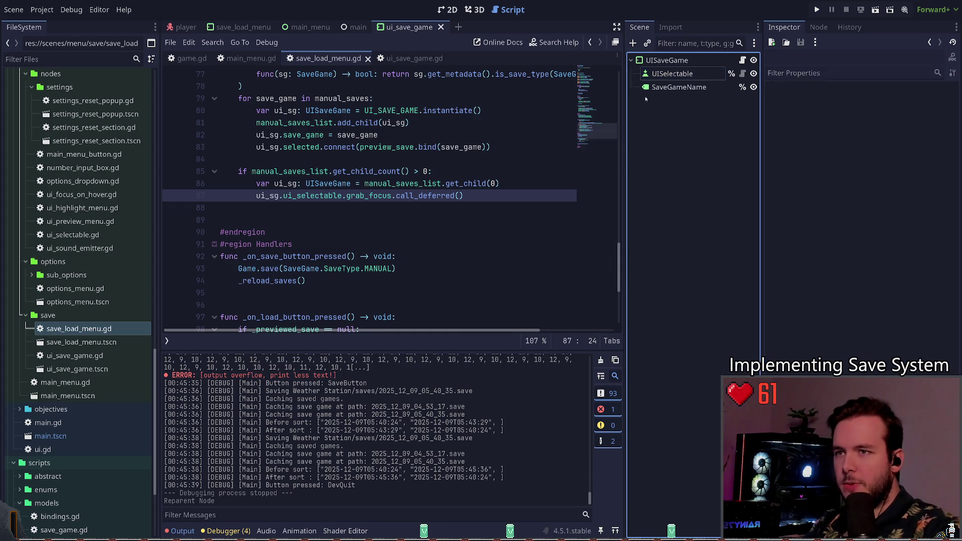
scroll(438, 171, up, 7)
scroll(438, 171, up, 18)
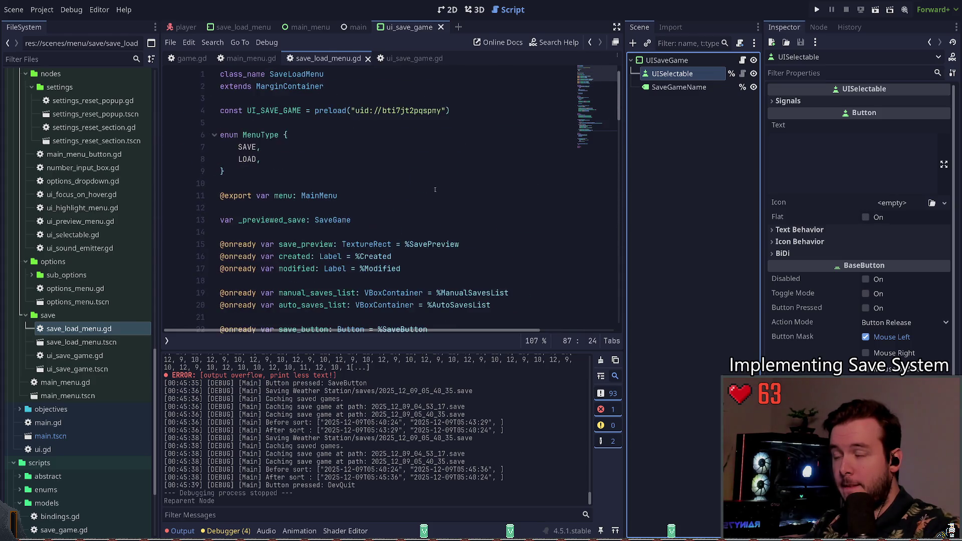
Review the reset_pressed check in ui_selectable.gd's focus-exited handler, select SaveGameName, and run.
click(742, 73)
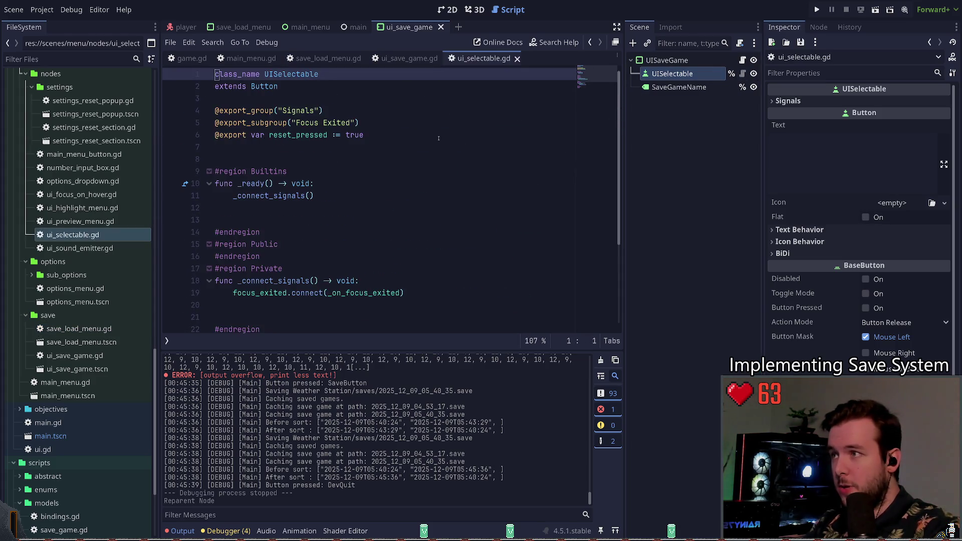
double_click(299, 135)
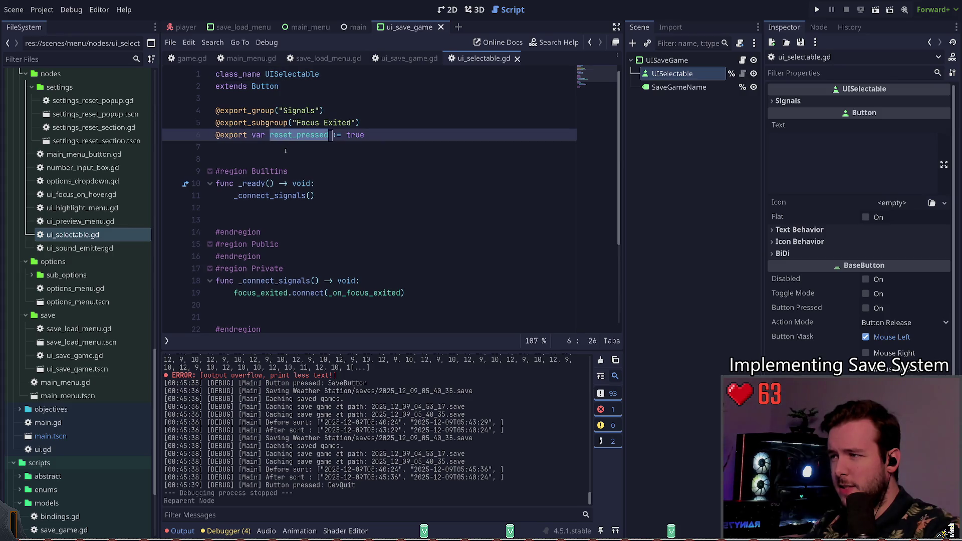
scroll(286, 148, down, 3)
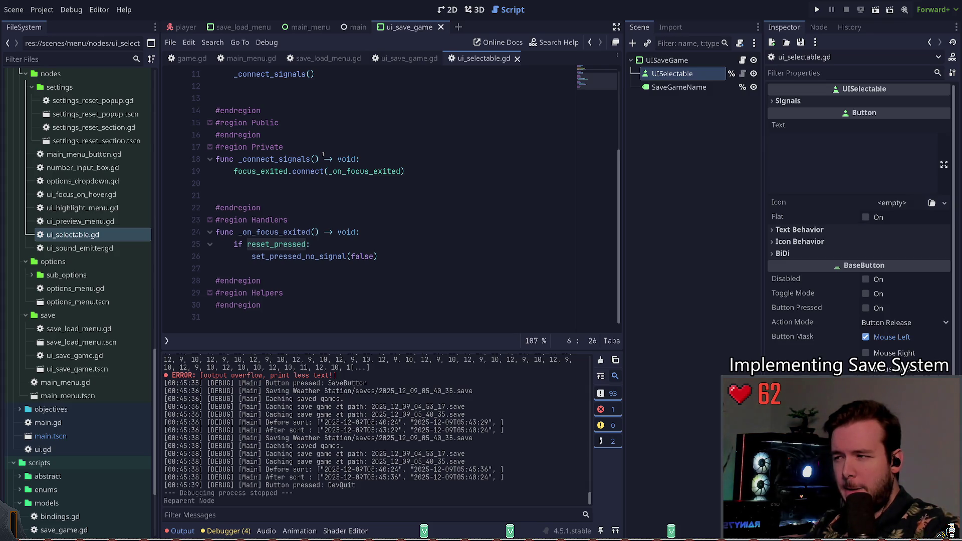
drag(378, 257, 197, 244)
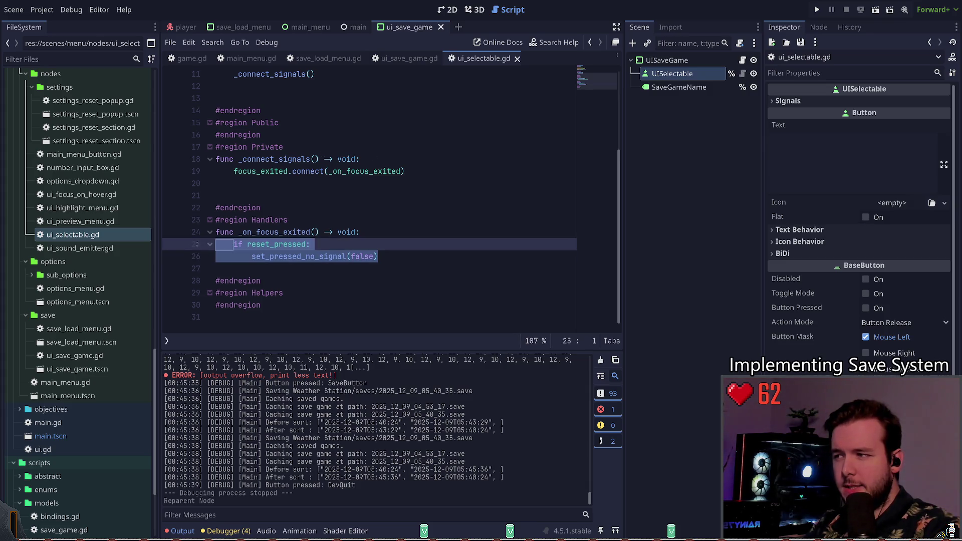
click(259, 267)
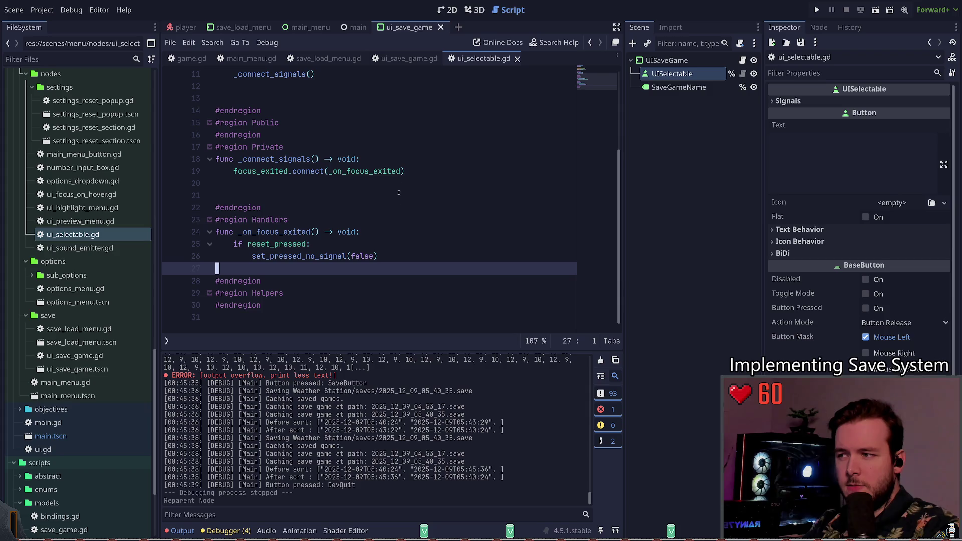
scroll(412, 219, up, 3)
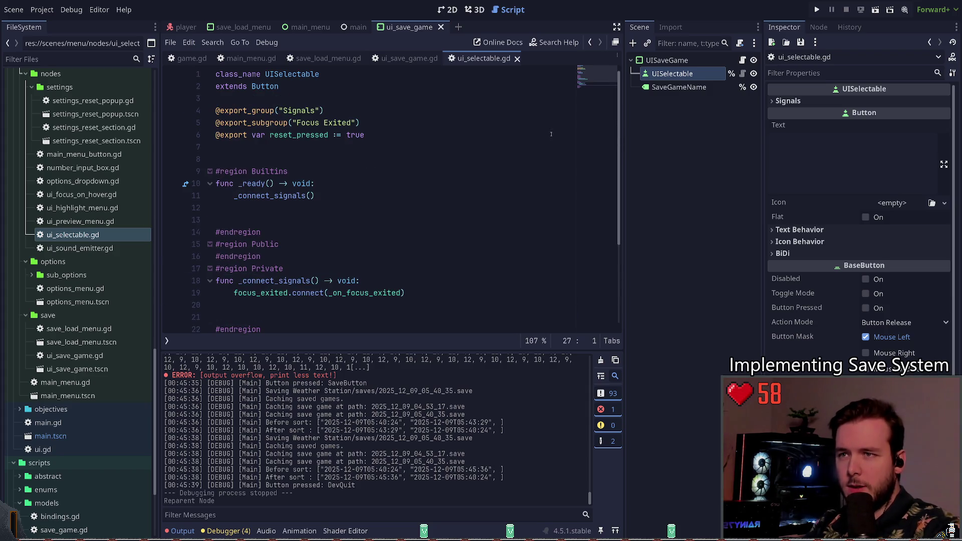
click(702, 90)
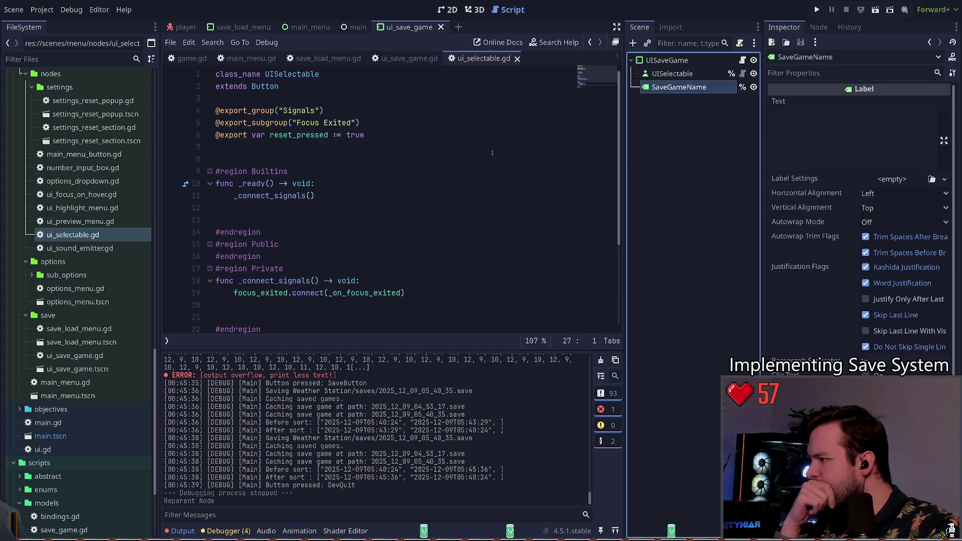
key(F5)
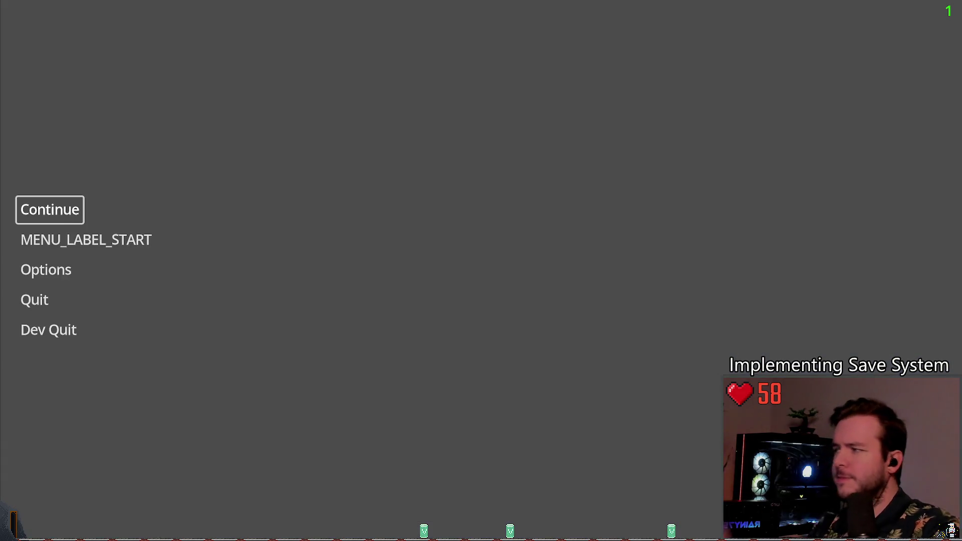
Overwrite the second save slot 2025_12_09_04_53_17 and resume the game.
click(50, 209)
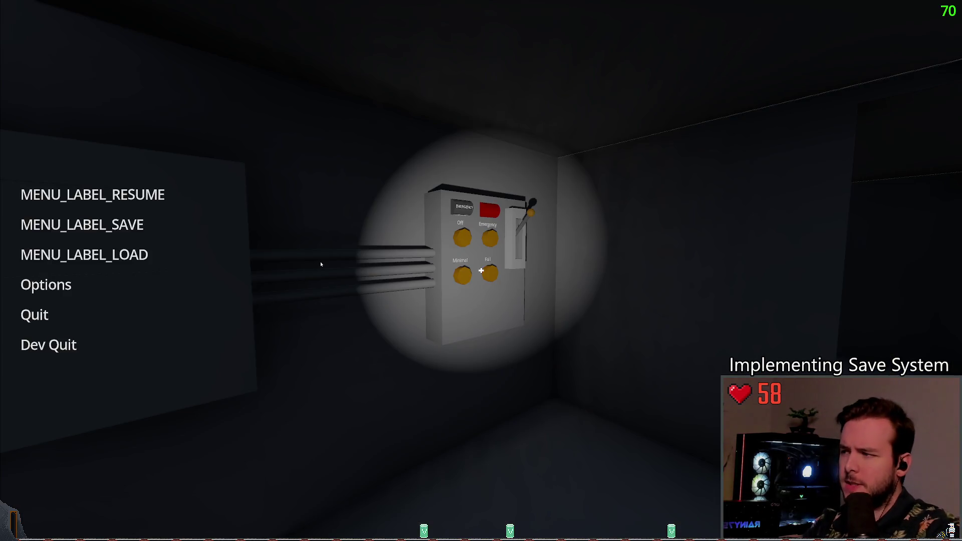
click(82, 225)
click(245, 220)
click(219, 266)
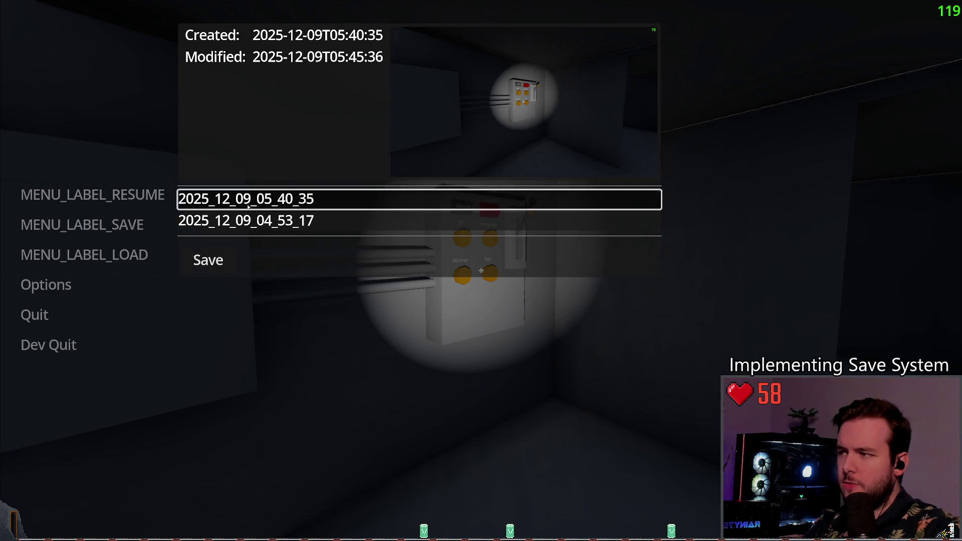
click(215, 269)
click(247, 201)
key(Down)
key(Up)
key(Escape)
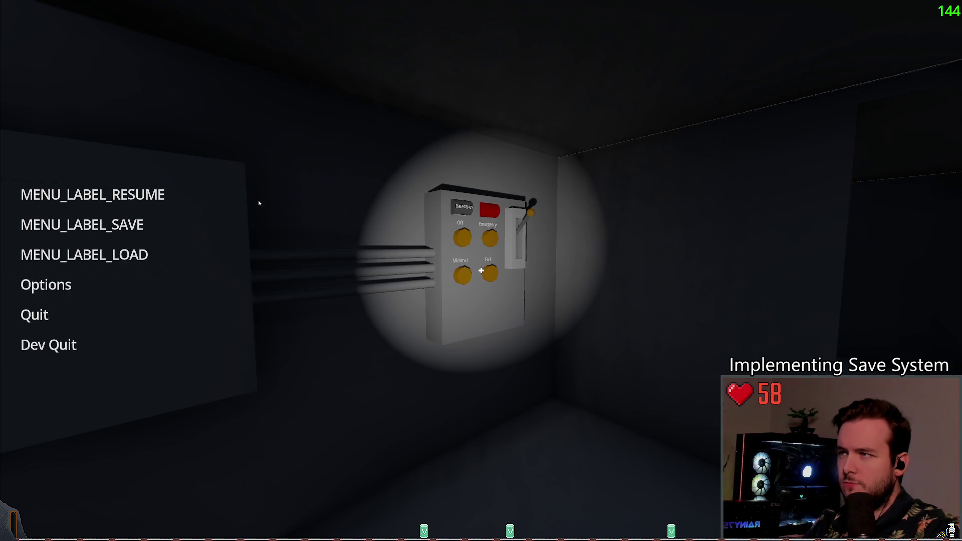
key(Return)
Overwrite the first save with the current view, then load the second save.
key(Escape)
key(Down)
key(Down)
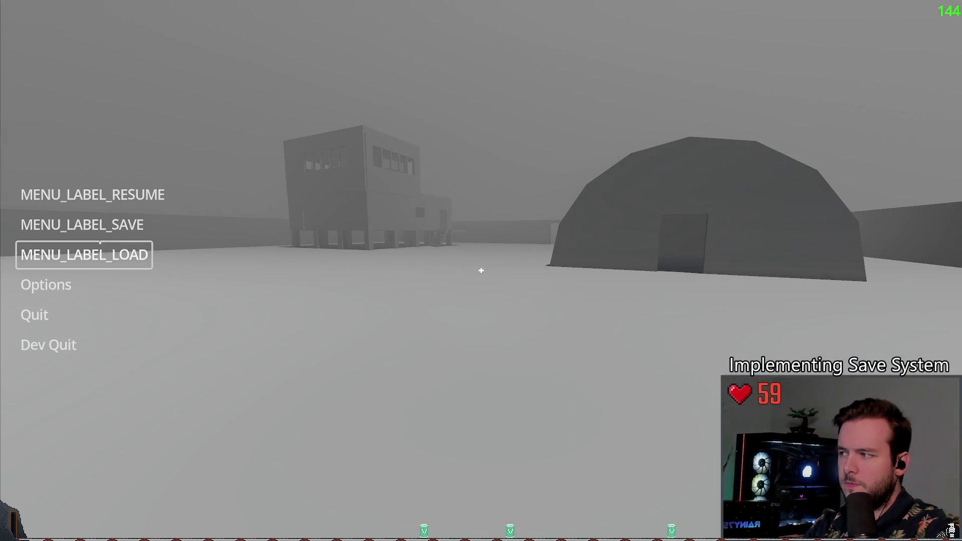
key(Return)
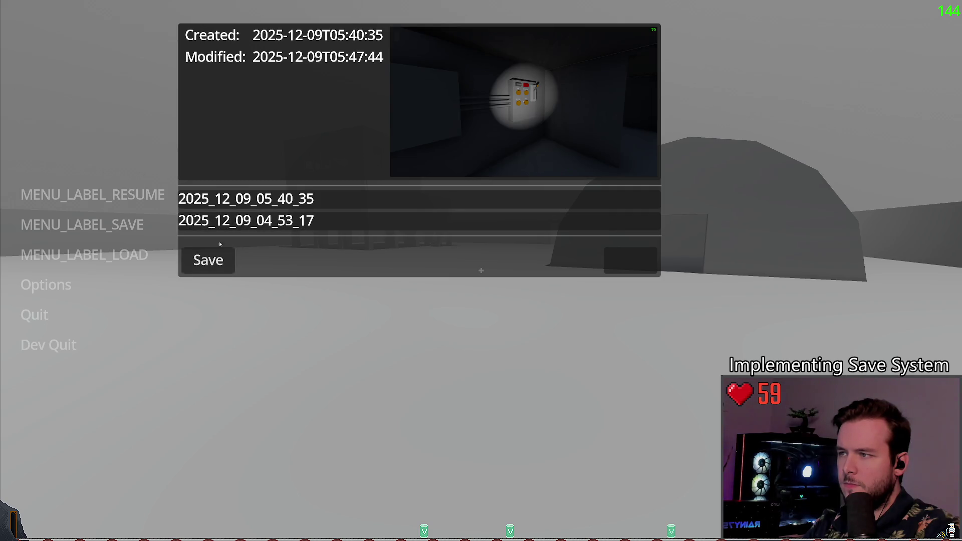
click(216, 253)
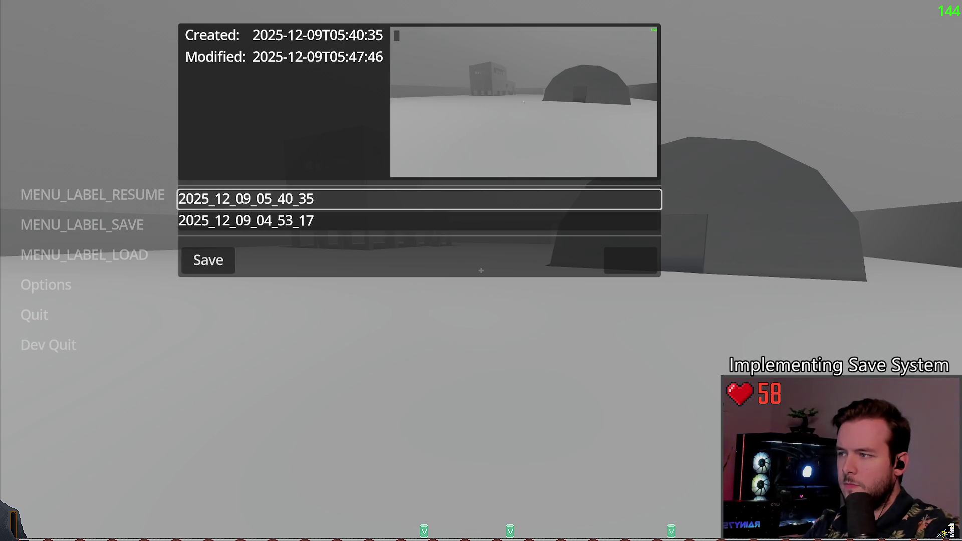
click(242, 221)
key(Return)
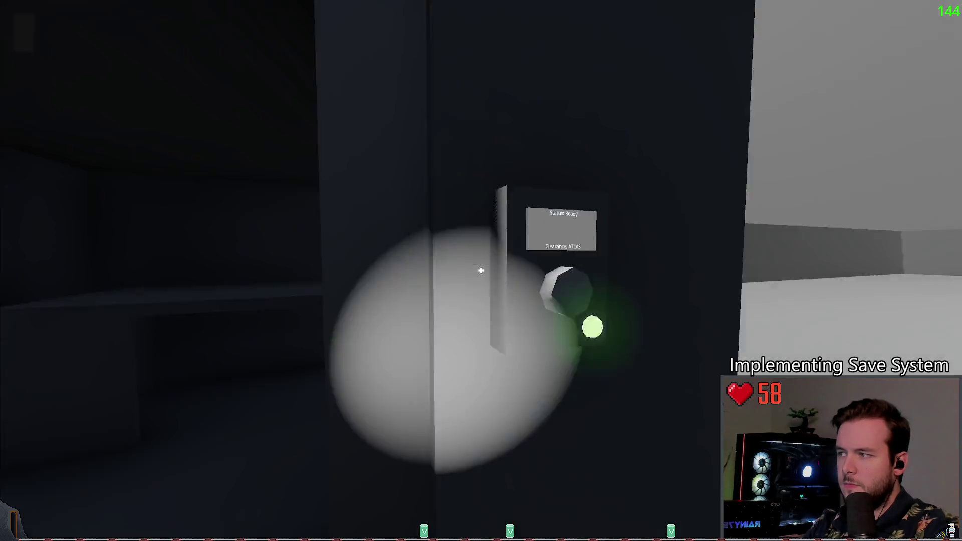
Save over the first slot again and preview the second, snowy save.
key(Escape)
click(142, 225)
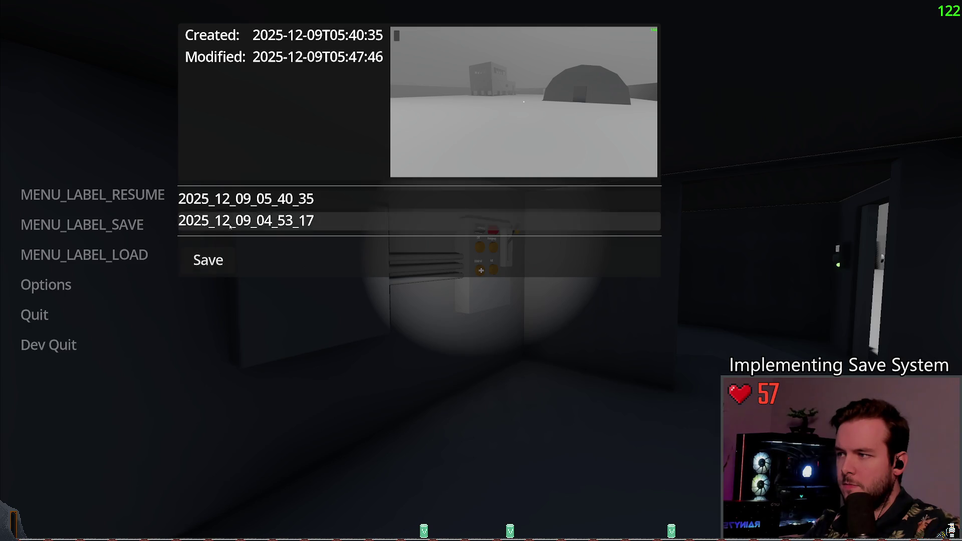
click(216, 266)
click(250, 199)
click(261, 221)
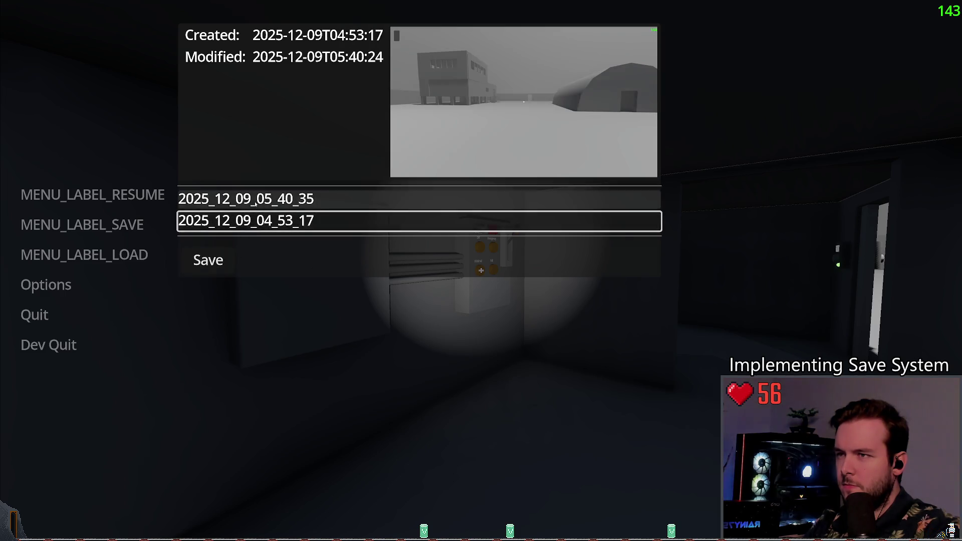
key(Escape)
Compare both save previews in the Save panel, then Dev Quit to the editor.
key(Return)
key(Down)
key(Up)
key(Down)
key(Up)
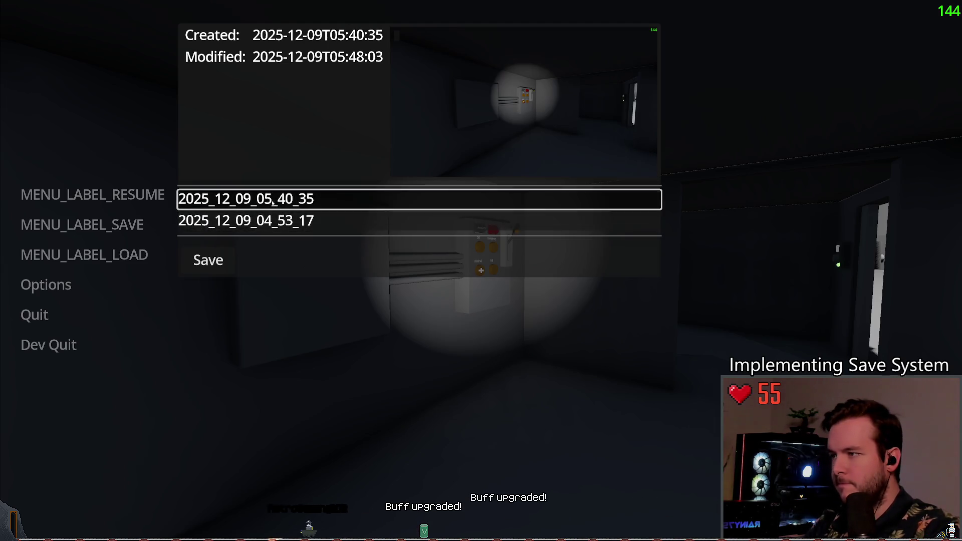
click(49, 344)
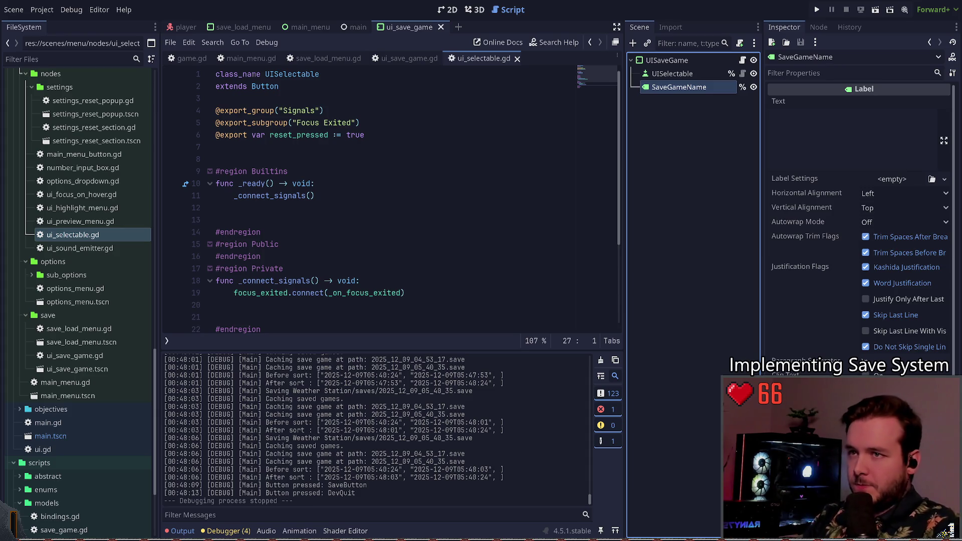
click(694, 200)
click(351, 195)
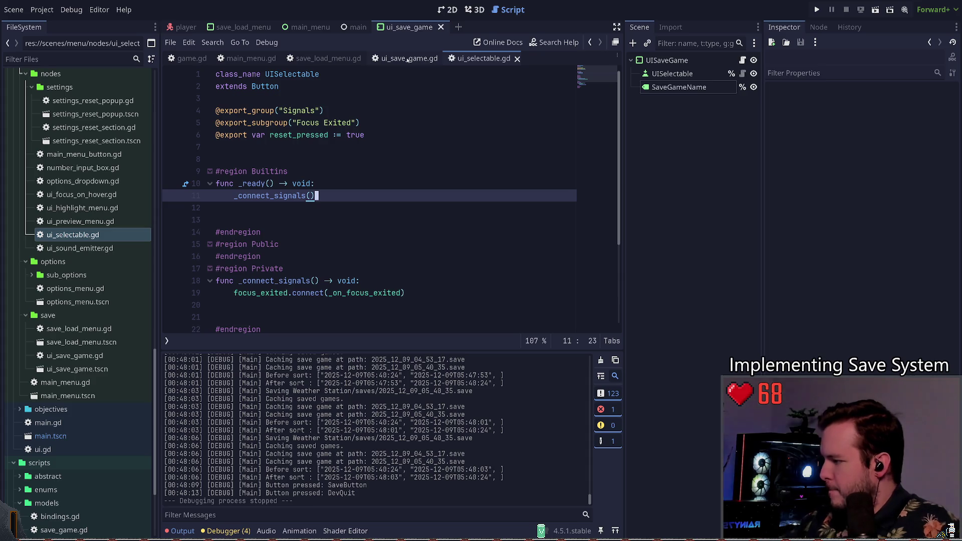
click(335, 184)
click(376, 160)
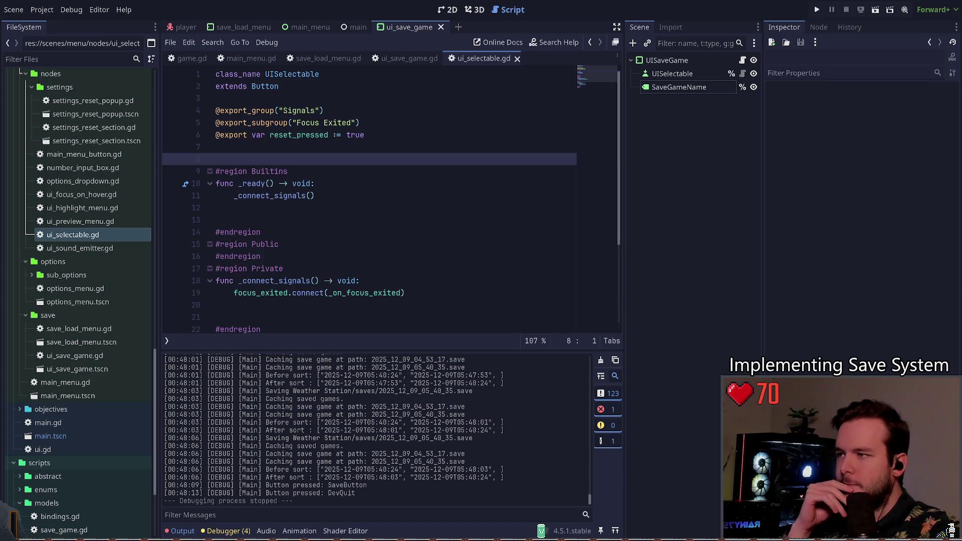
click(217, 147)
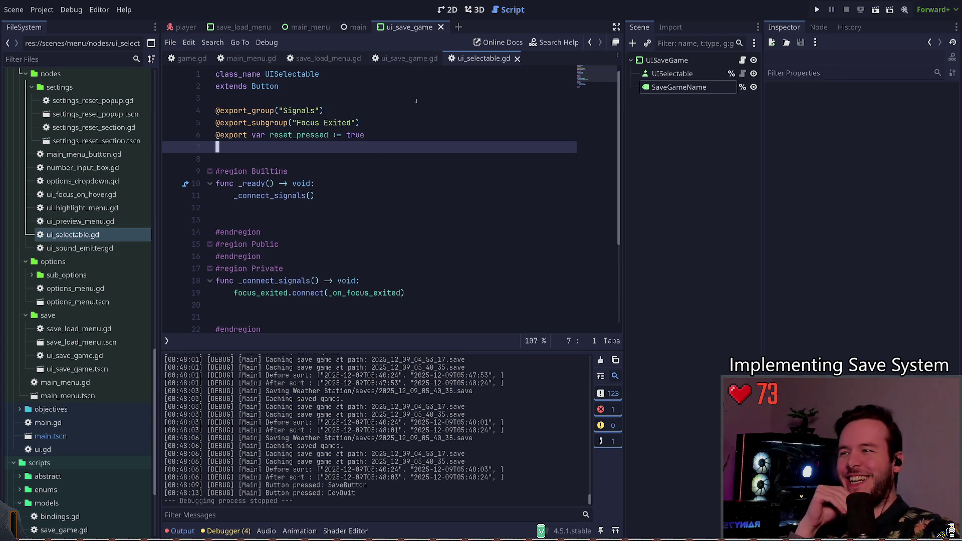
Change the line 59 divisor in save_load_menu.gd from 3.0 to 4.0, then run and view the save panel.
click(343, 61)
scroll(351, 204, down, 6)
scroll(351, 204, down, 5)
scroll(345, 251, down, 6)
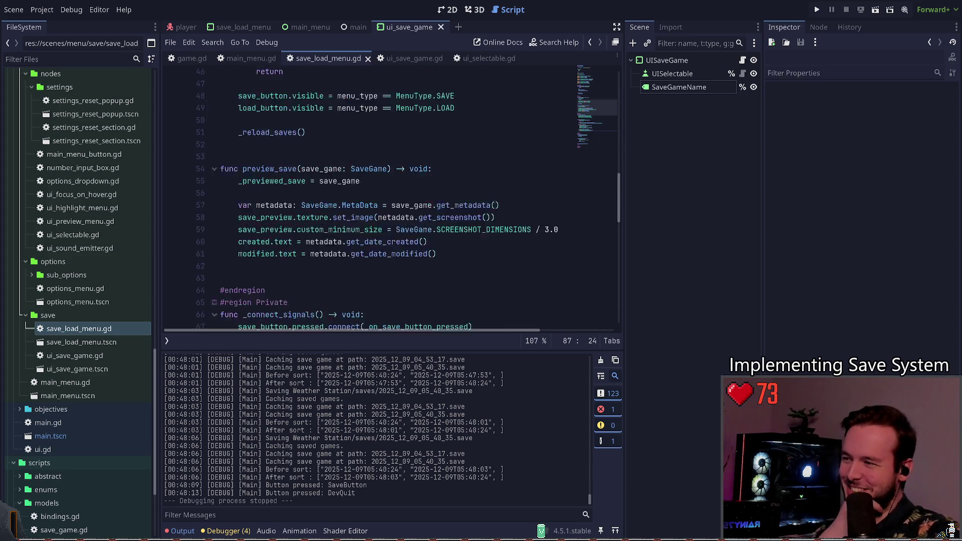
click(309, 204)
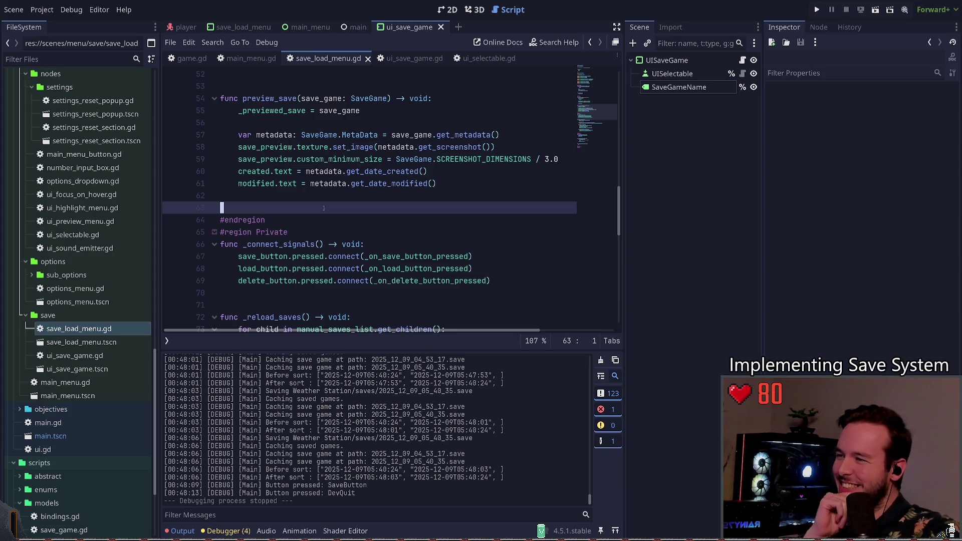
click(545, 160)
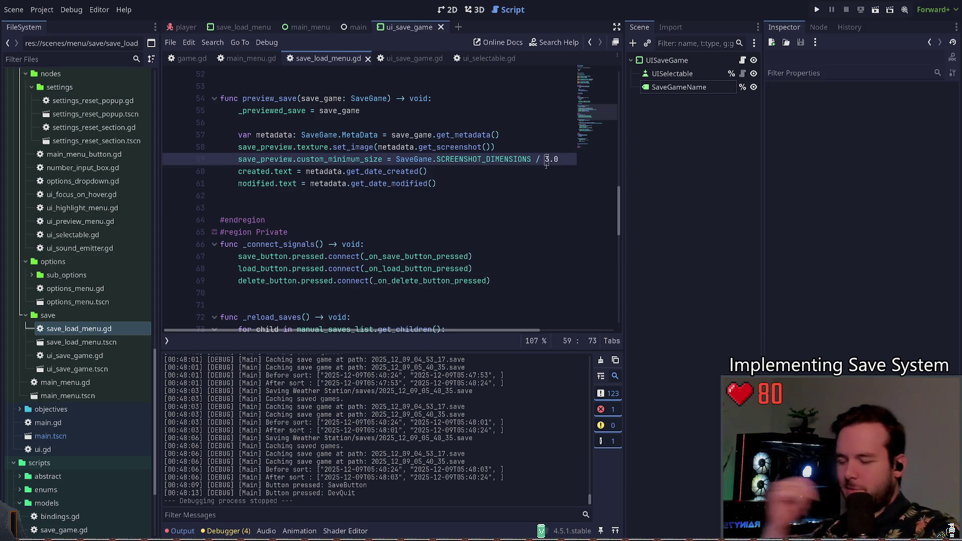
key(Delete)
text(4)
key(F5)
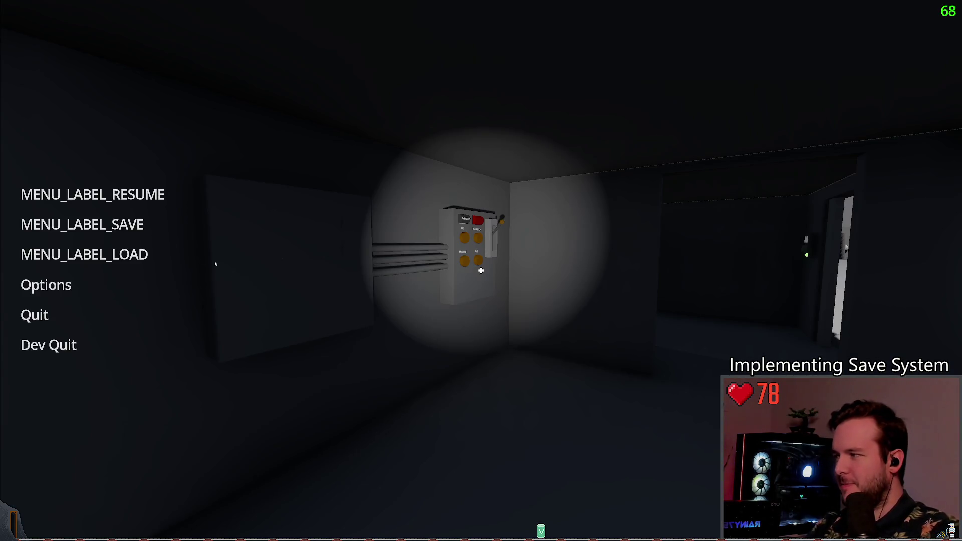
click(82, 224)
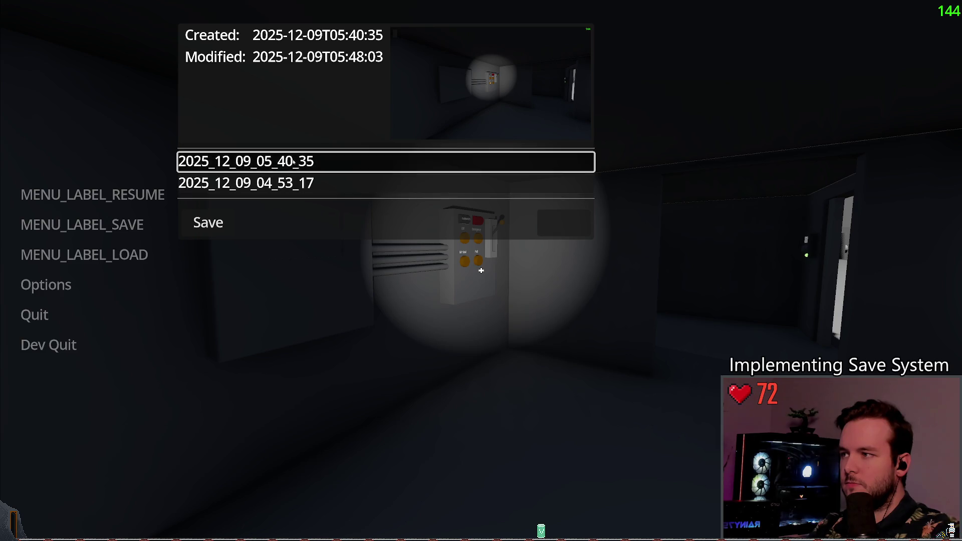
Preview the saves, settle on 2025_12_09_04_53_17, and save over it.
key(Down)
click(363, 199)
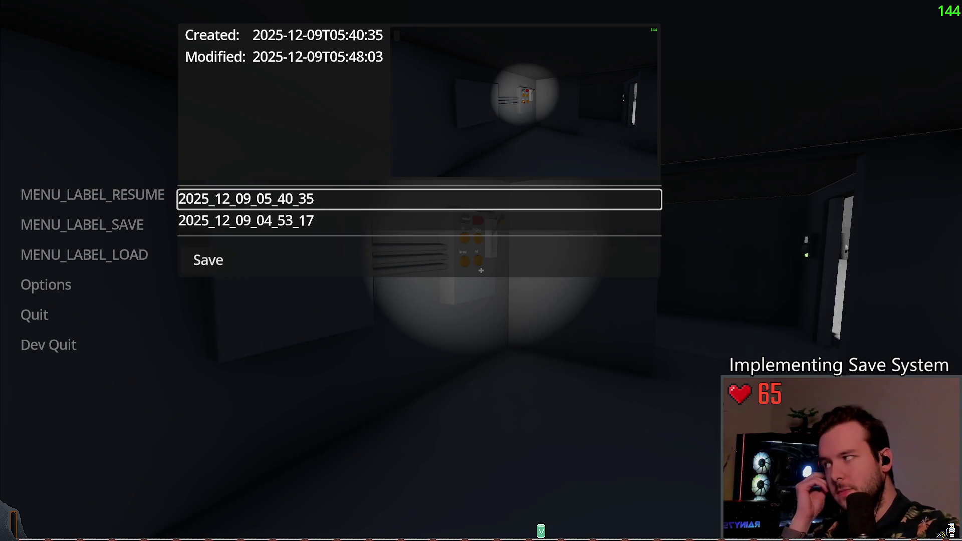
click(312, 221)
click(314, 199)
click(316, 221)
click(208, 261)
Close the save panel, then use Dev Quit and confirm to end the game.
click(227, 220)
click(228, 217)
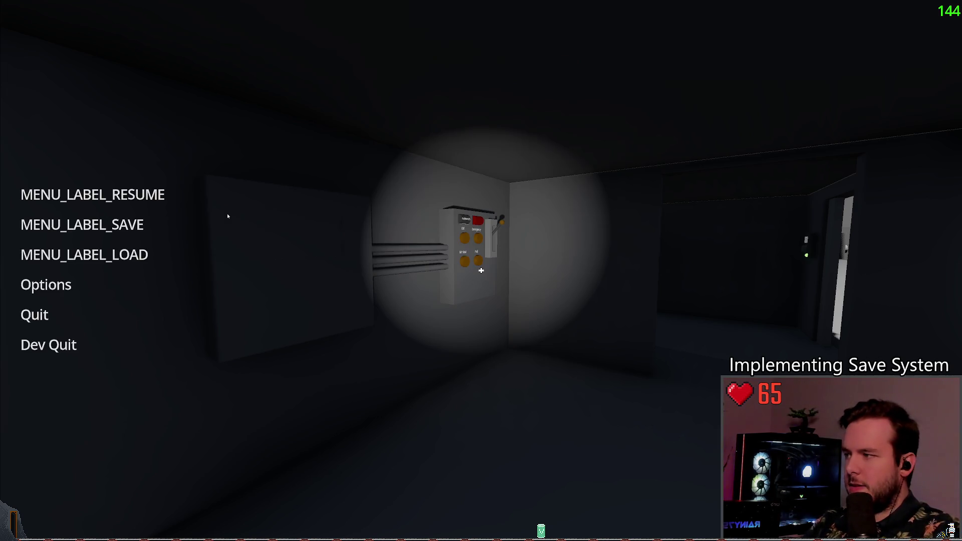
click(48, 344)
click(430, 290)
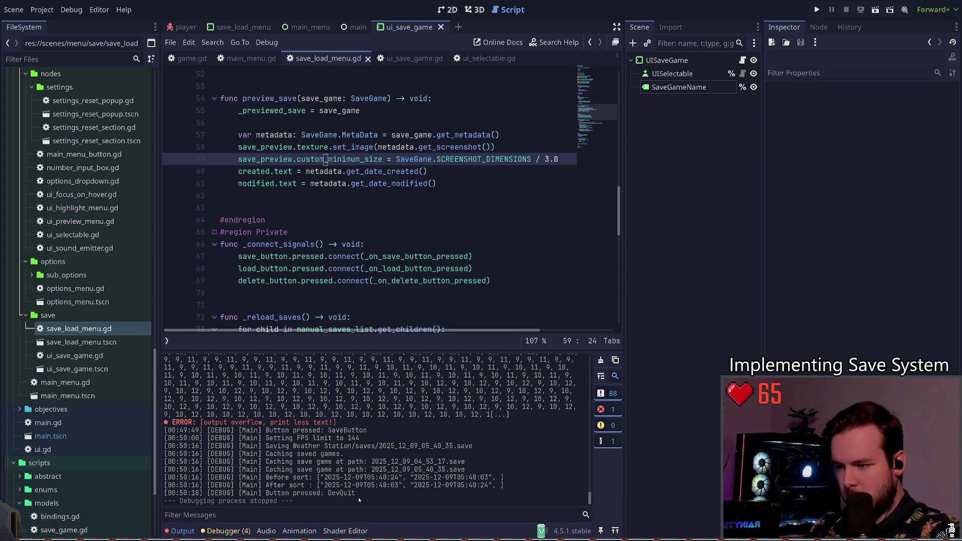
drag(482, 487, 401, 478)
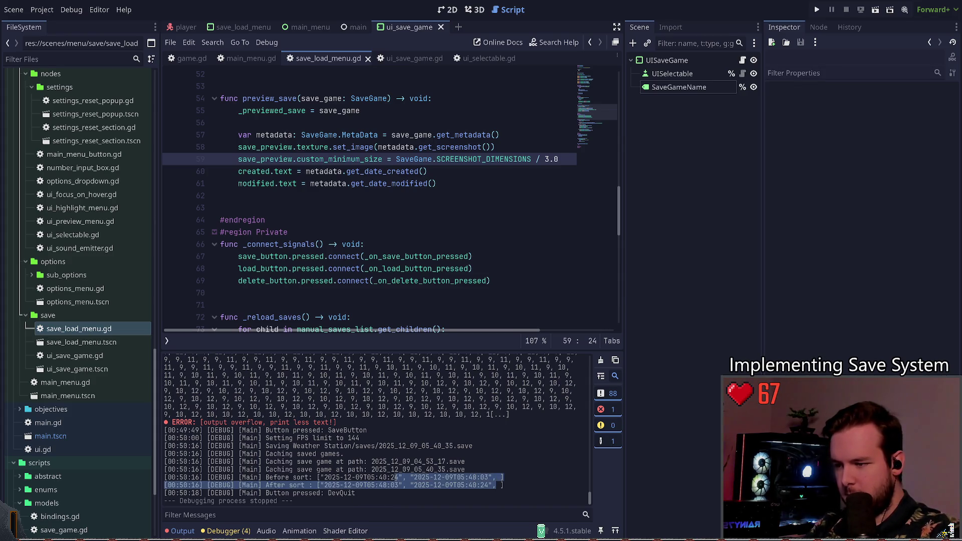
click(453, 486)
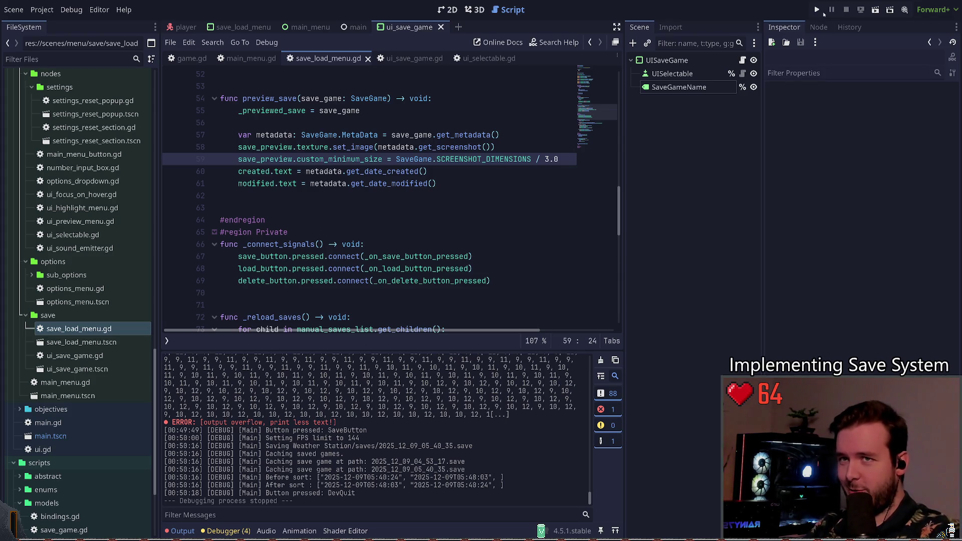
Run the project and overwrite the first save game from the pause menu's save panel.
key(F5)
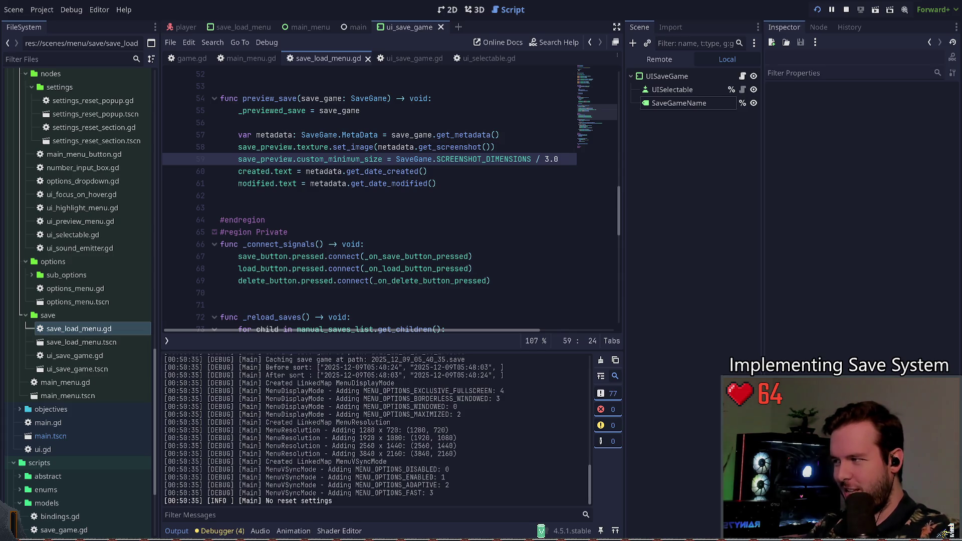
key(Escape)
key(Return)
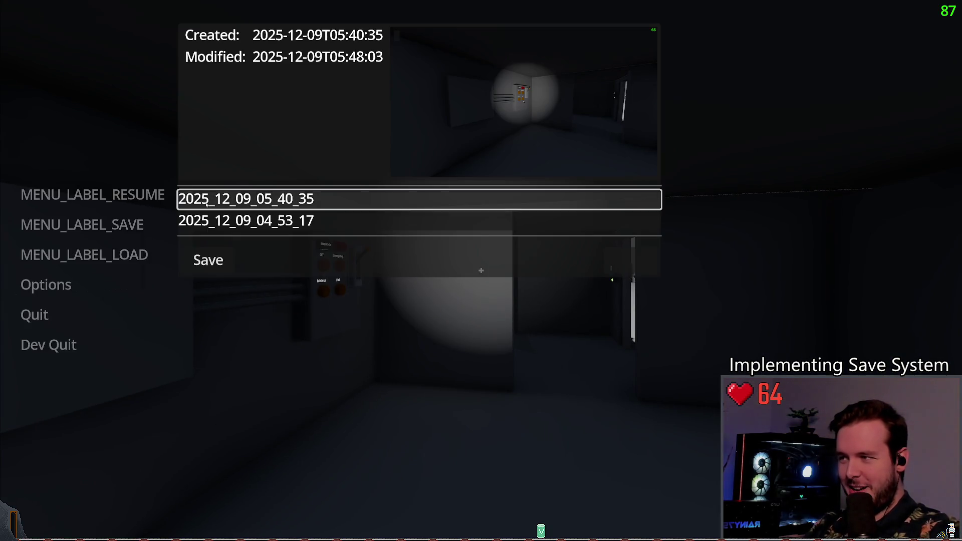
key(Down)
key(Up)
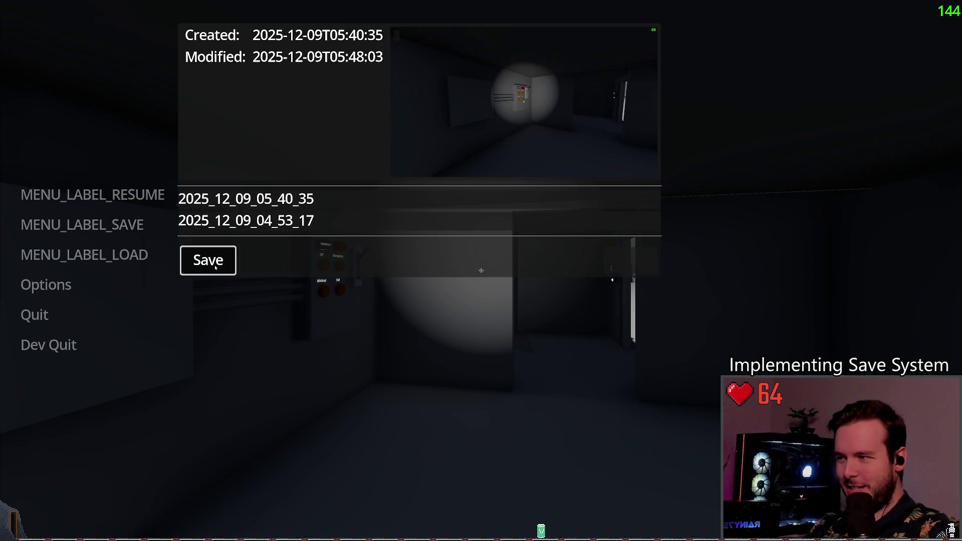
click(215, 267)
Close the save panel and Dev Quit back to the editor.
key(Up)
key(Up)
key(Down)
key(Down)
key(Down)
key(Down)
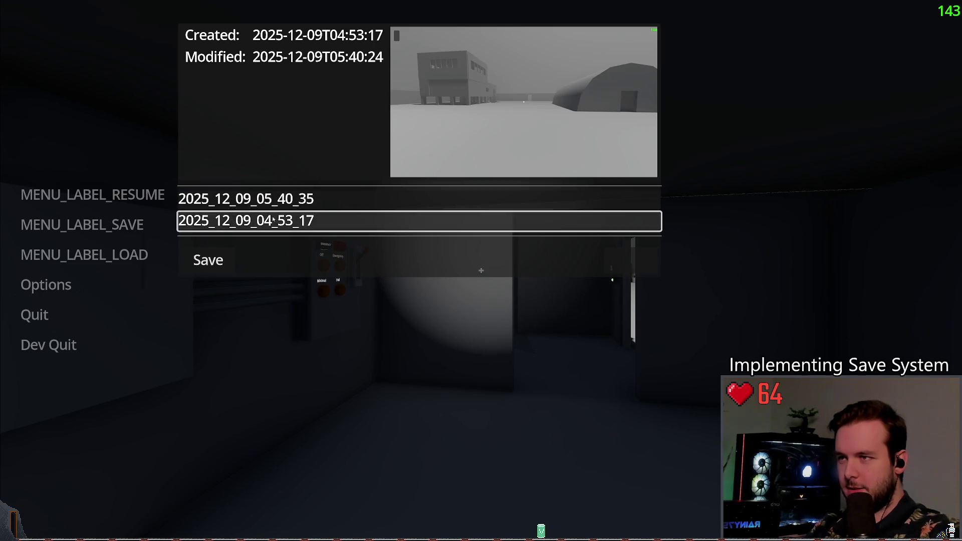
key(Escape)
click(49, 345)
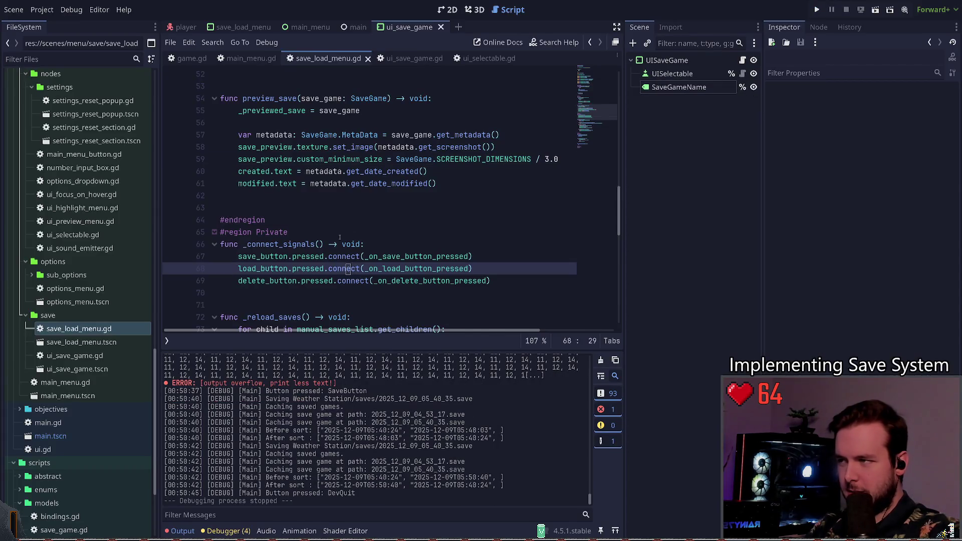
Look up the Game.save definition in game.gd, then return to save_load_menu.gd.
scroll(299, 156, down, 12)
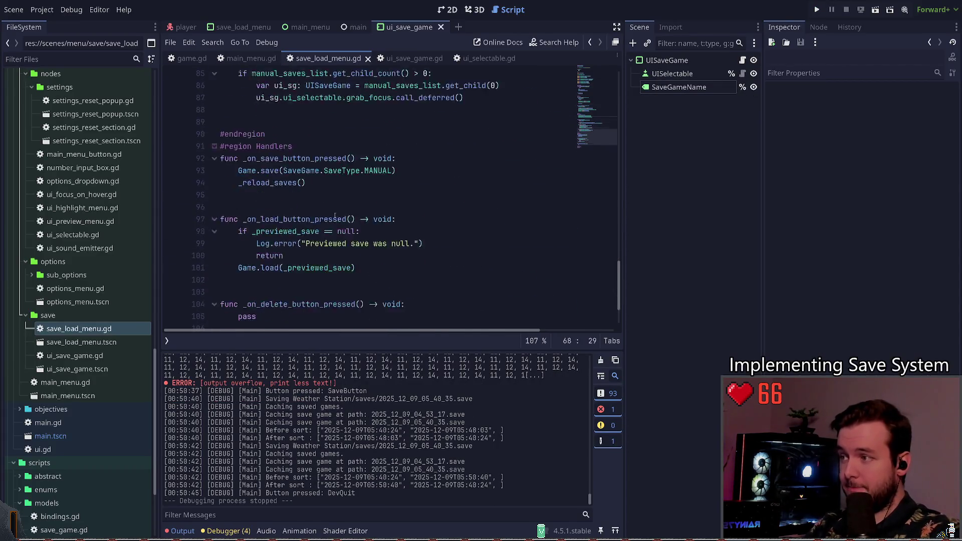
click(299, 157)
ctrl+click(270, 135)
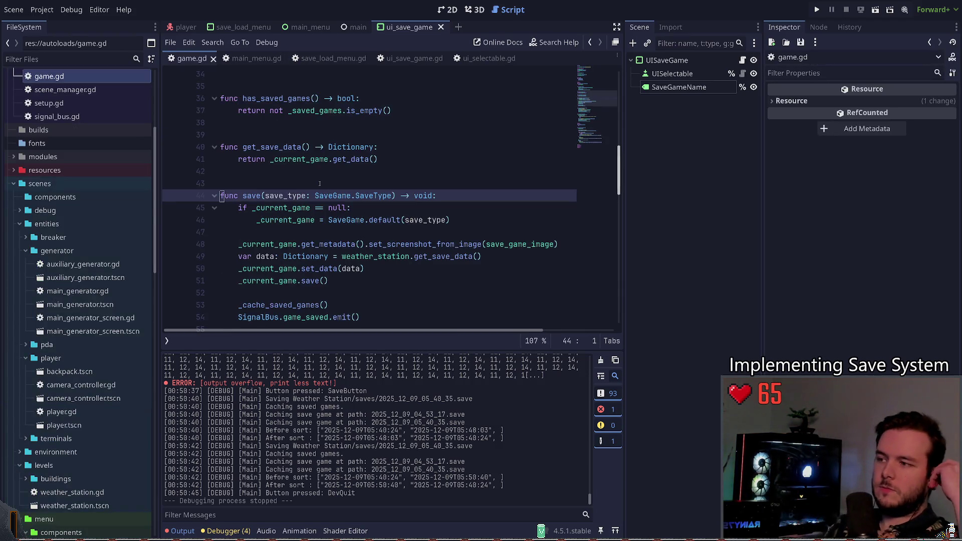
scroll(345, 247, down, 2)
scroll(345, 247, down, 3)
scroll(321, 210, up, 3)
click(310, 192)
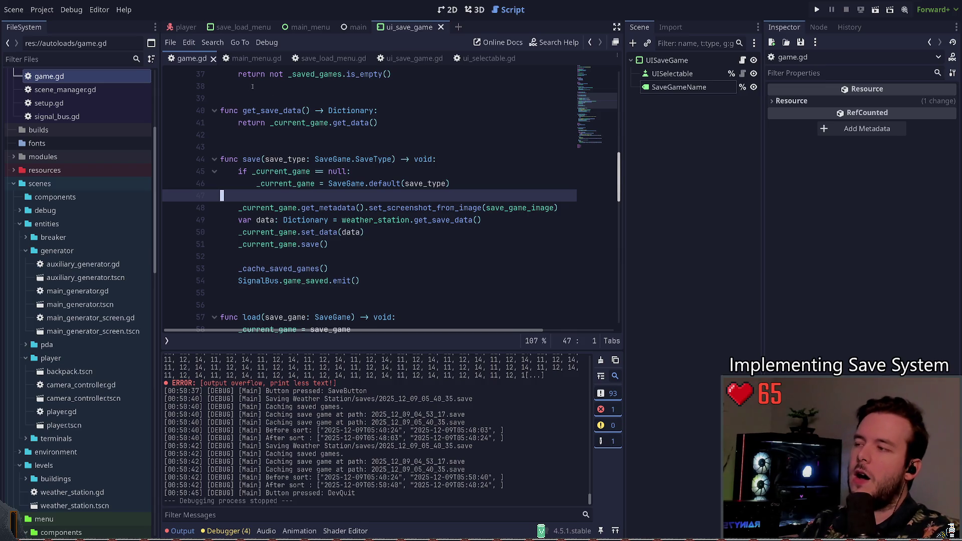
click(328, 58)
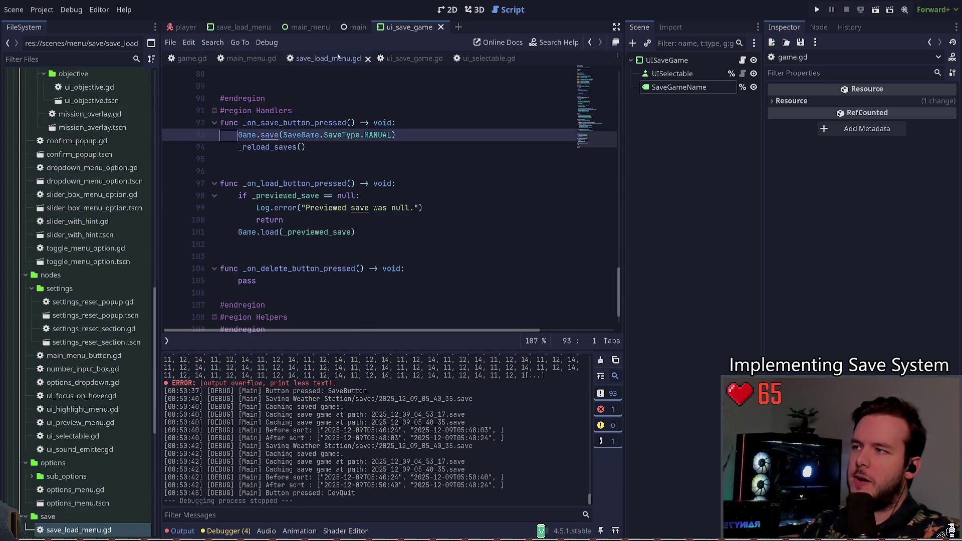
Duplicate the Game.save(SaveGame.SaveType.MANUAL) line in the save button handler.
click(334, 159)
scroll(334, 159, up, 2)
click(387, 196)
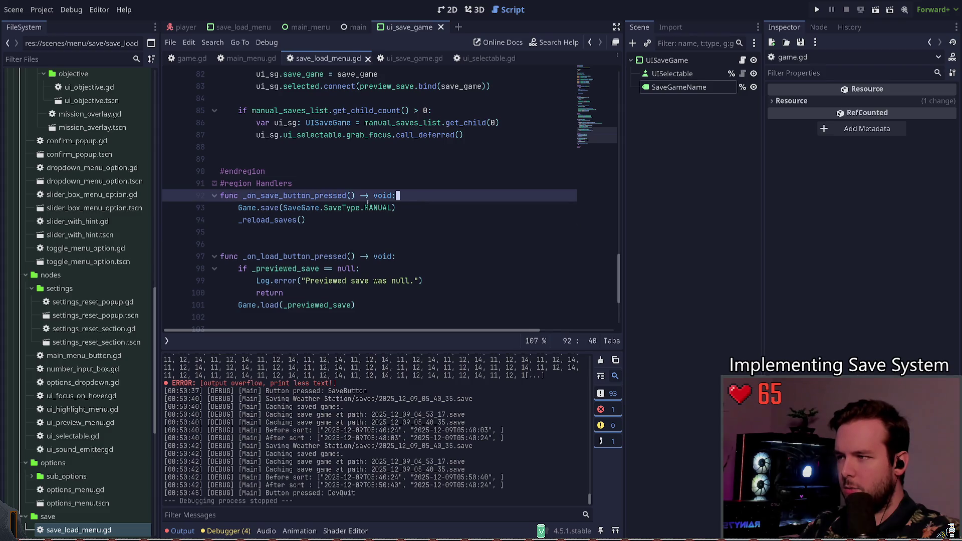
key(Down)
key(ctrl+Left)
key(ctrl+Left)
key(ctrl+Left)
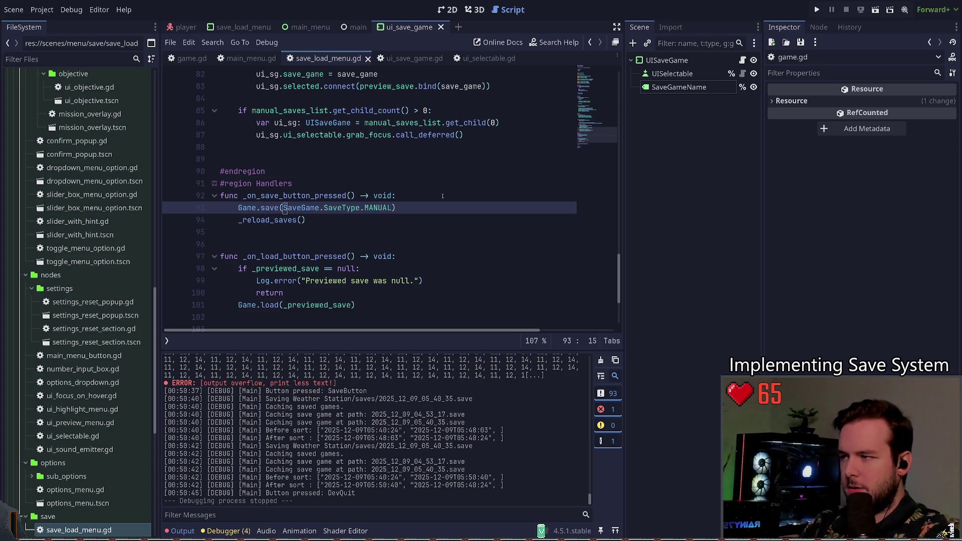
key(ctrl+alt+Down)
key(ctrl+Left)
key(ctrl+Left)
key(ctrl+Left)
key(ctrl+Left)
key(ctrl+Left)
Rename the copied call to Game.overwrite and remove its SaveType.MANUAL argument.
key(ctrl+Delete)
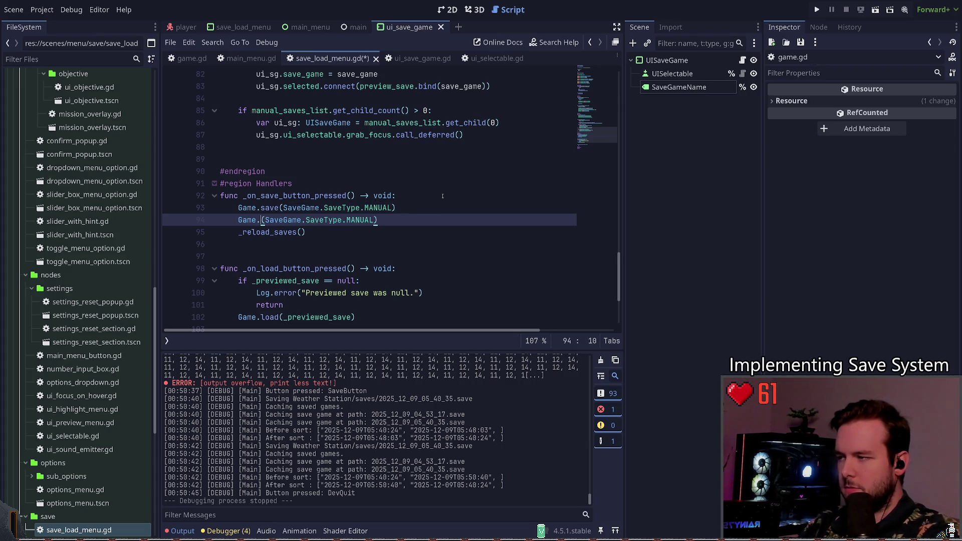
text(owwe)
key(BackSpace)
key(BackSpace)
key(BackSpace)
text(verwrite)
key(Right)
key(shift+End)
key(shift+Left)
key(Delete)
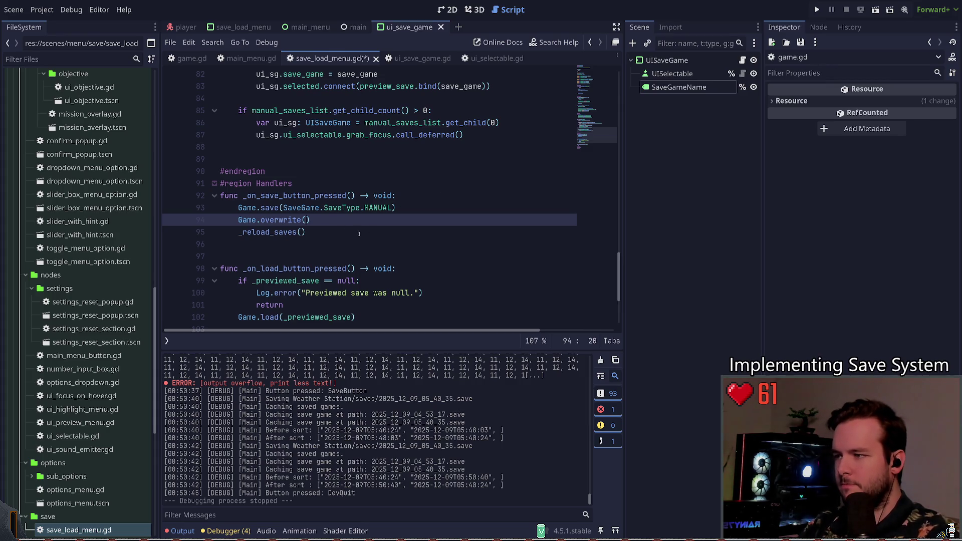
Pass _previewed_save as the overwrite argument and save save_load_menu.gd.
scroll(350, 233, down, 5)
scroll(355, 241, up, 4)
text(_pre)
key(Return)
key(ctrl+s)
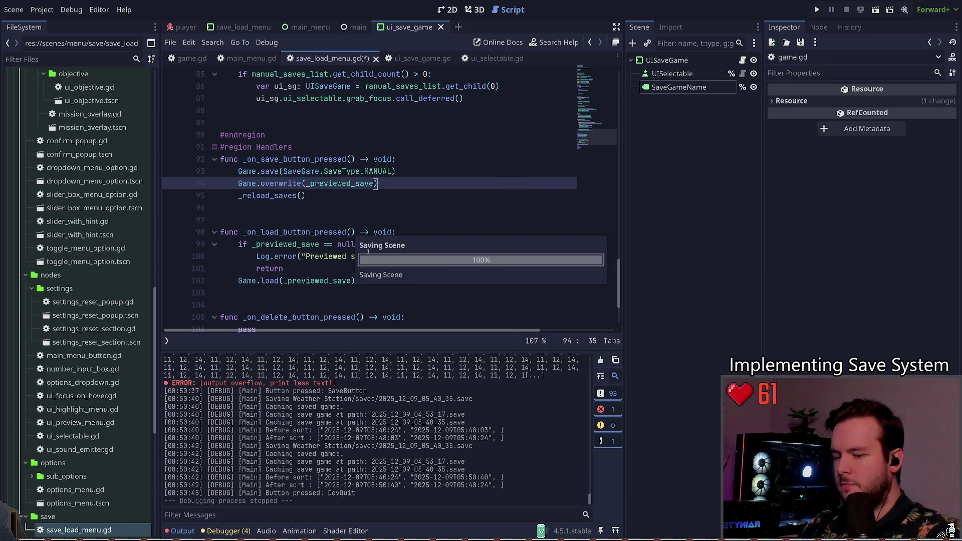
Delete the old Game.save line, keeping only Game.overwrite(_previewed_save), and return to game.gd.
key(Left)
key(Left)
key(Left)
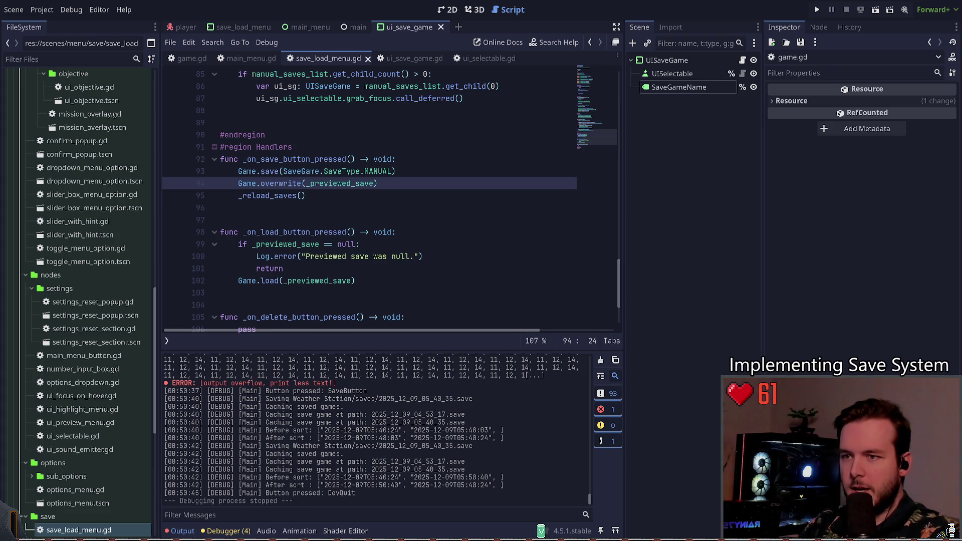
key(Down)
key(Down)
key(Up)
key(Up)
key(Up)
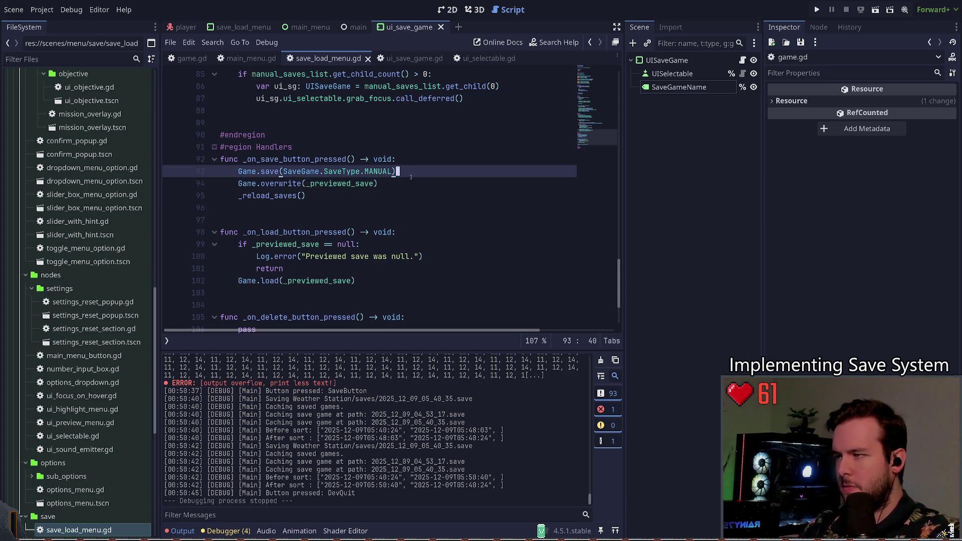
key(ctrl+shift+k)
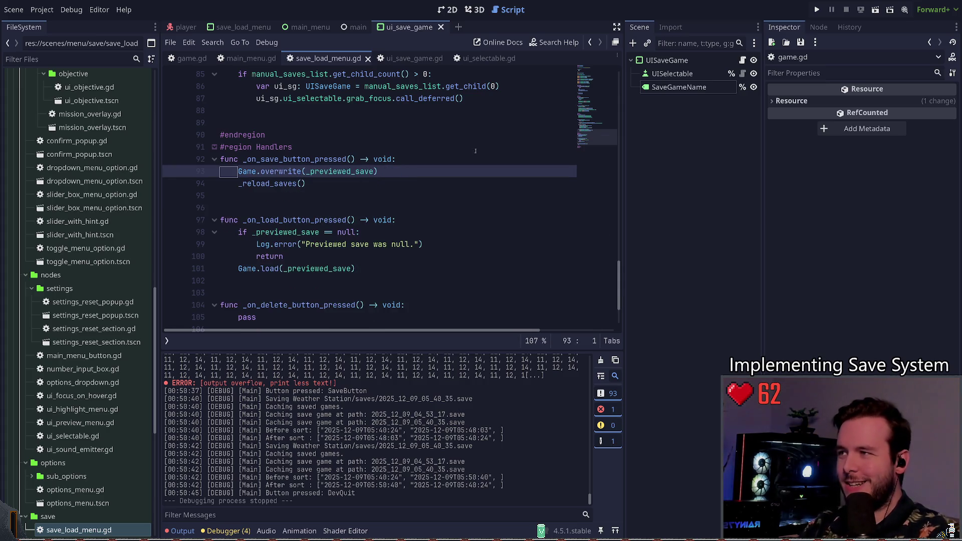
key(alt+Left)
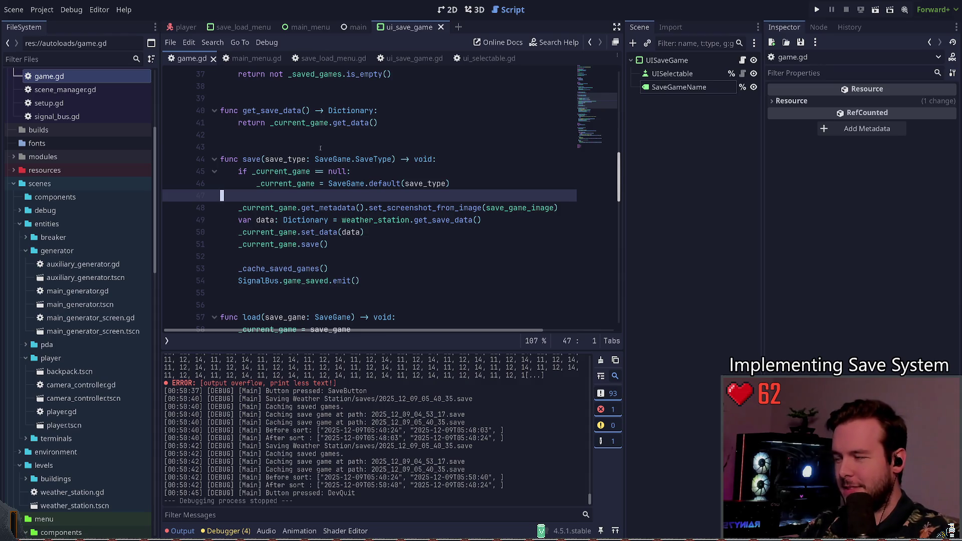
Find the blank line after the save() function in game.gd.
click(320, 148)
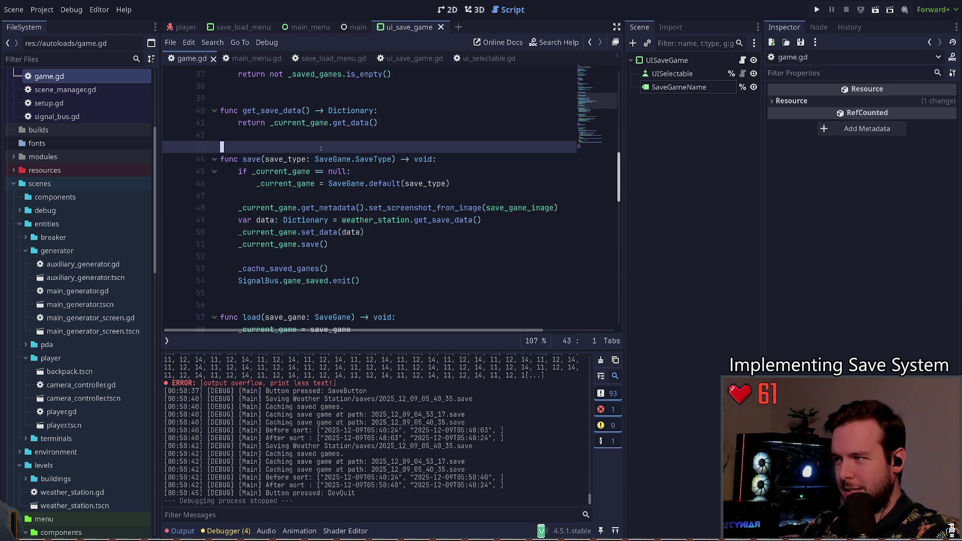
scroll(320, 148, up, 1)
click(321, 148)
key(Down)
key(Down)
key(Down)
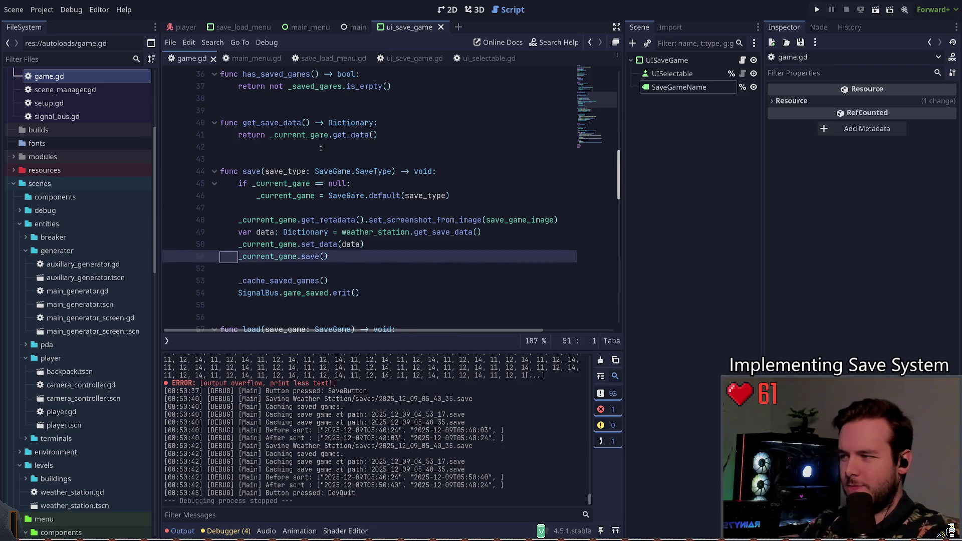
scroll(321, 148, down, 2)
key(Down)
key(Down)
key(Down)
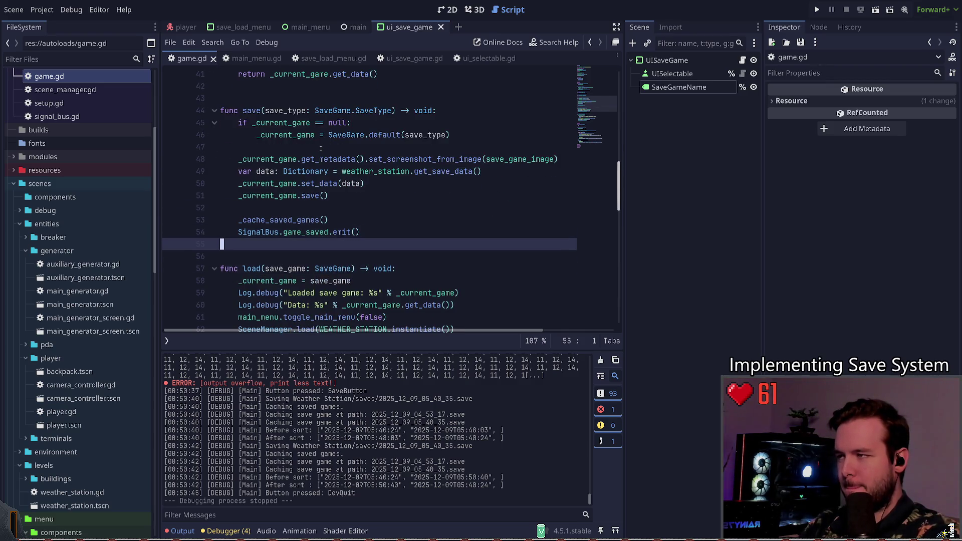
key(Down)
key(Down)
key(Down)
key(Up)
key(Up)
key(Up)
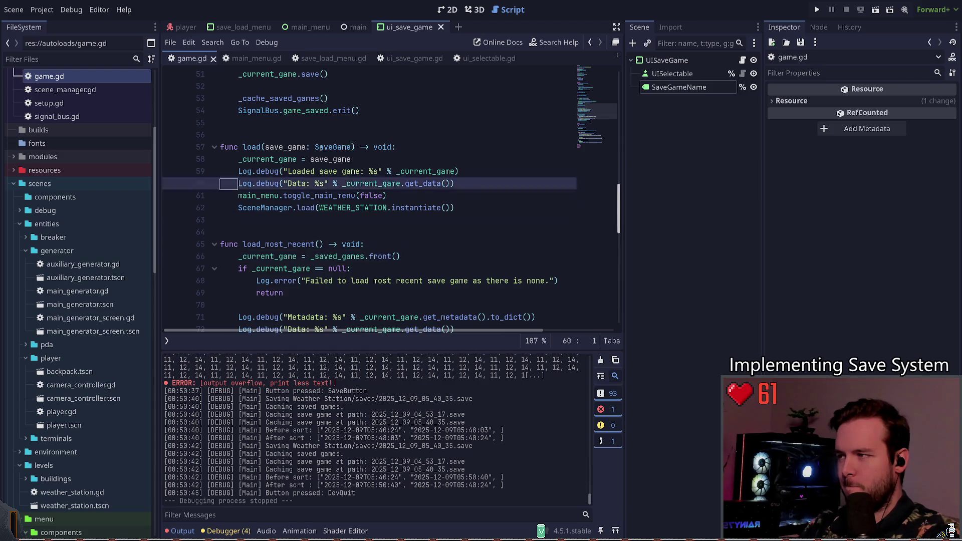
key(Up)
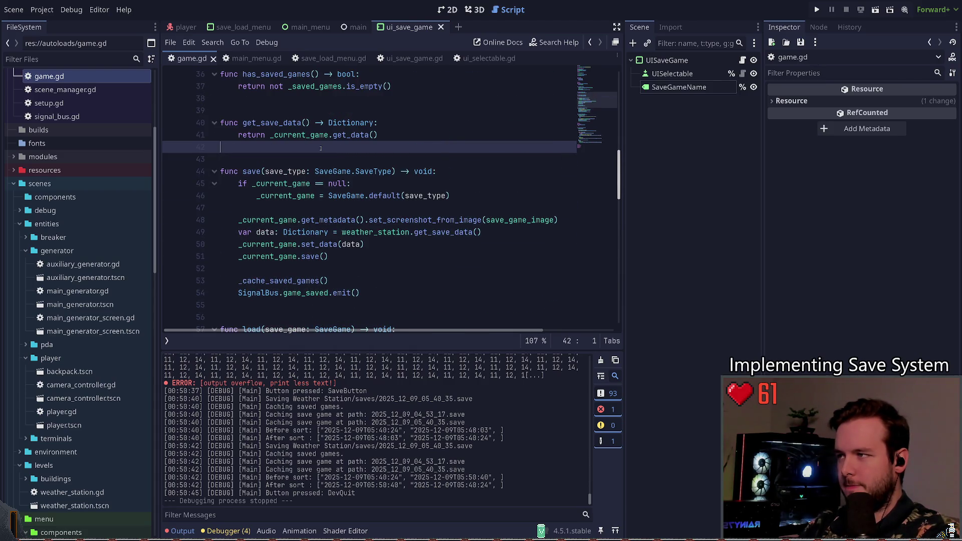
key(Down)
key(Down)
key(Down)
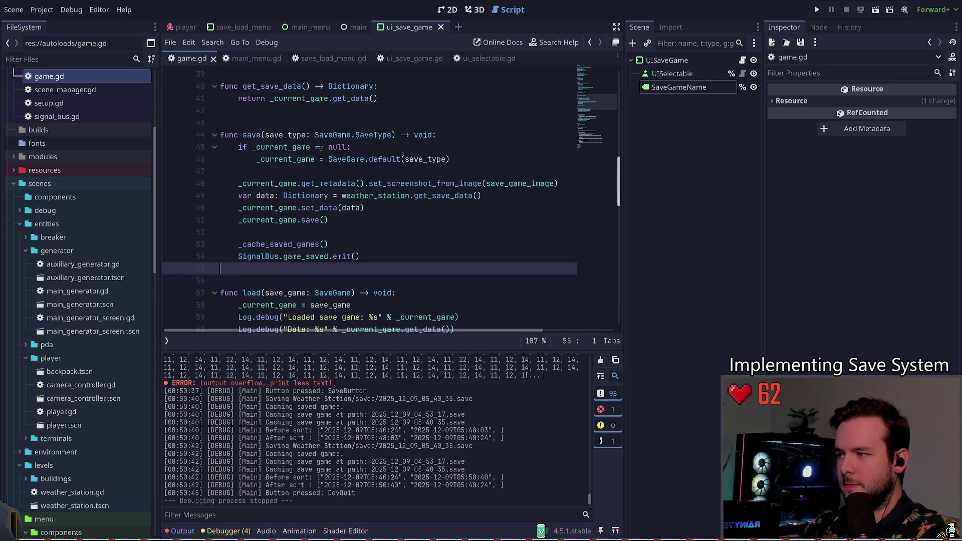
Declare func overwrite(save_game: SaveGame) -> void: after save() in game.gd.
key(Return)
text(func overwrite)
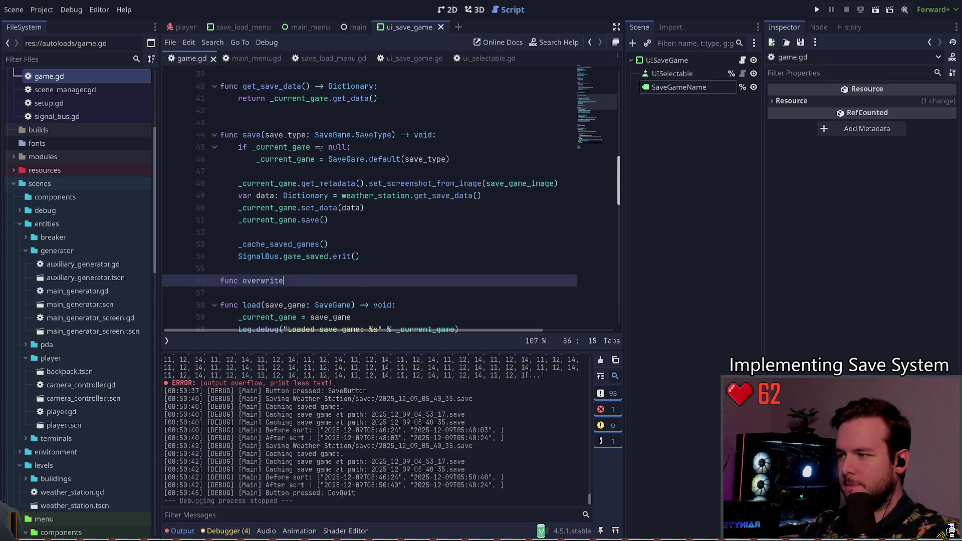
text((save_game: )
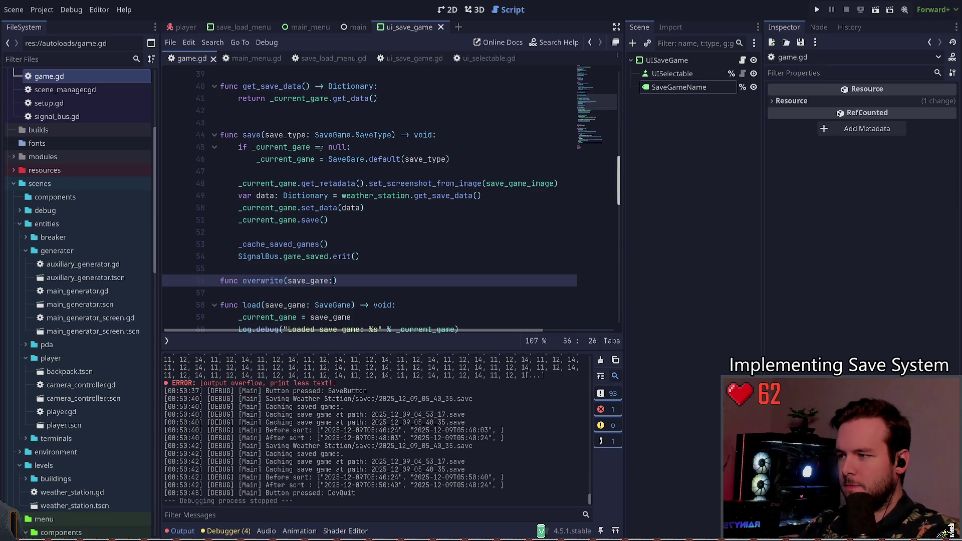
text(SaveGame)
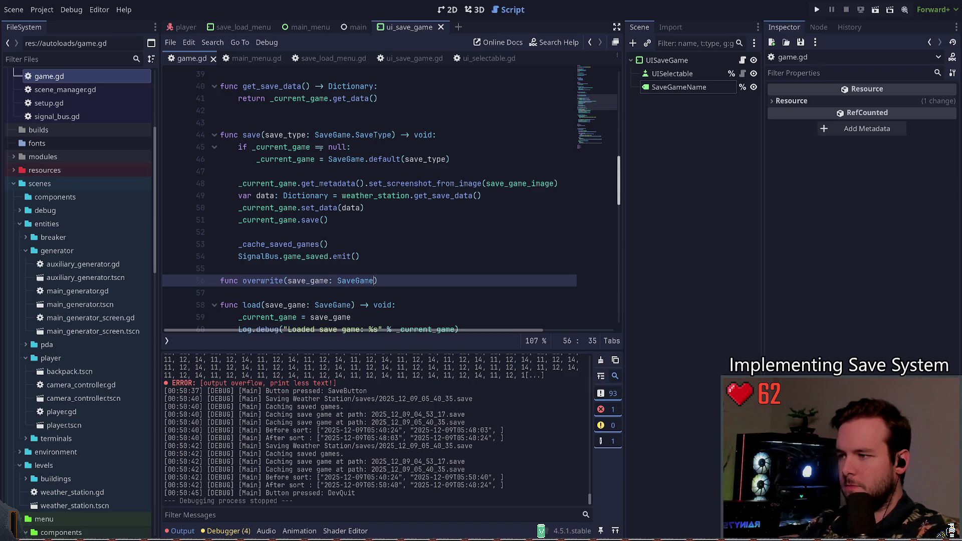
text() -)
key(BackSpace)
key(BackSpace)
key(BackSpace)
text(> void:)
key(Return)
scroll(320, 147, down, 2)
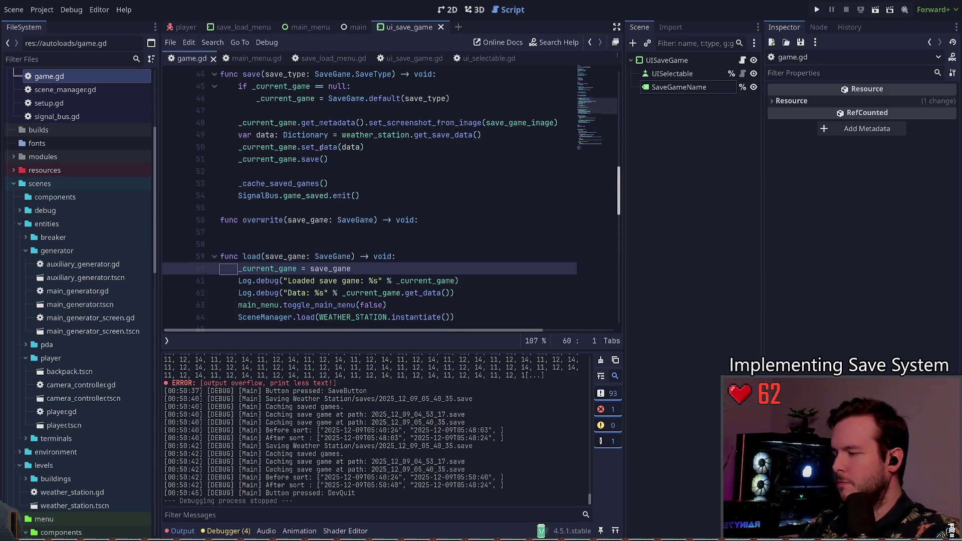
Make the function body call save_game.overwrite with the current game, and save game.gd.
text(save)
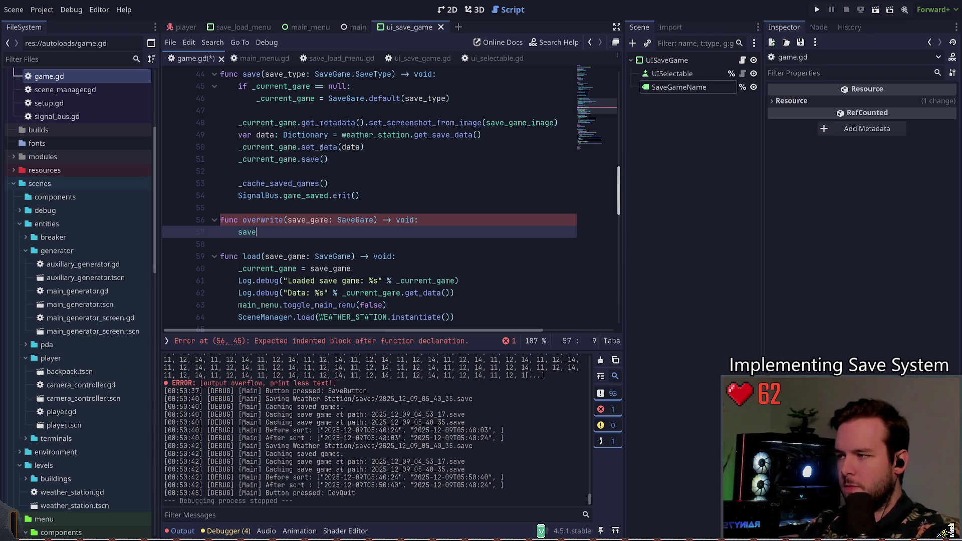
text(_game.)
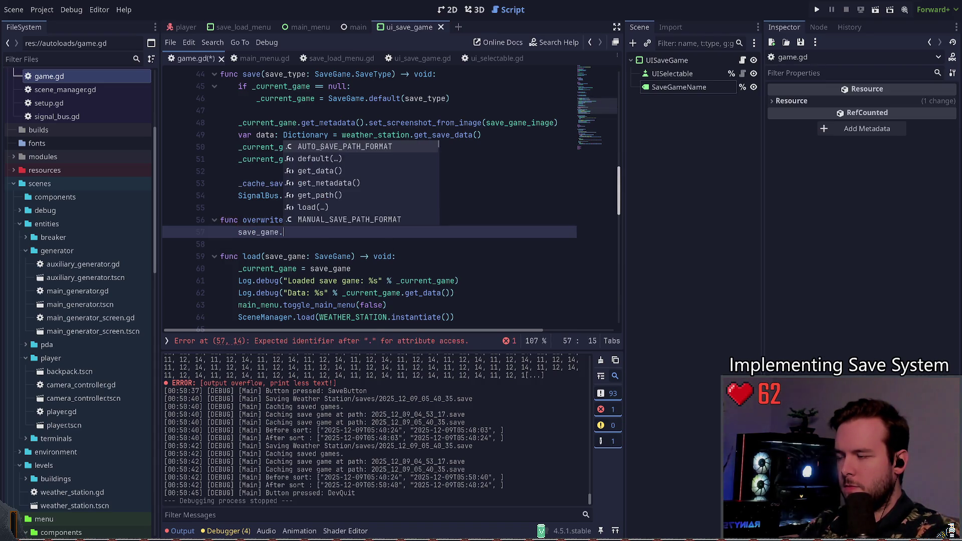
key(Escape)
key(ctrl+shift+Return)
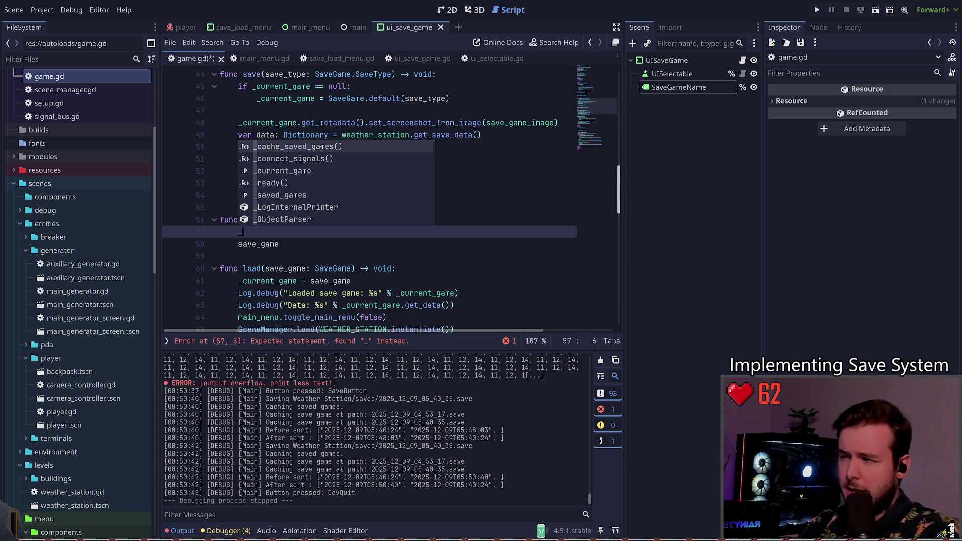
key(BackSpace)
key(ctrl+shift+k)
text(.get)
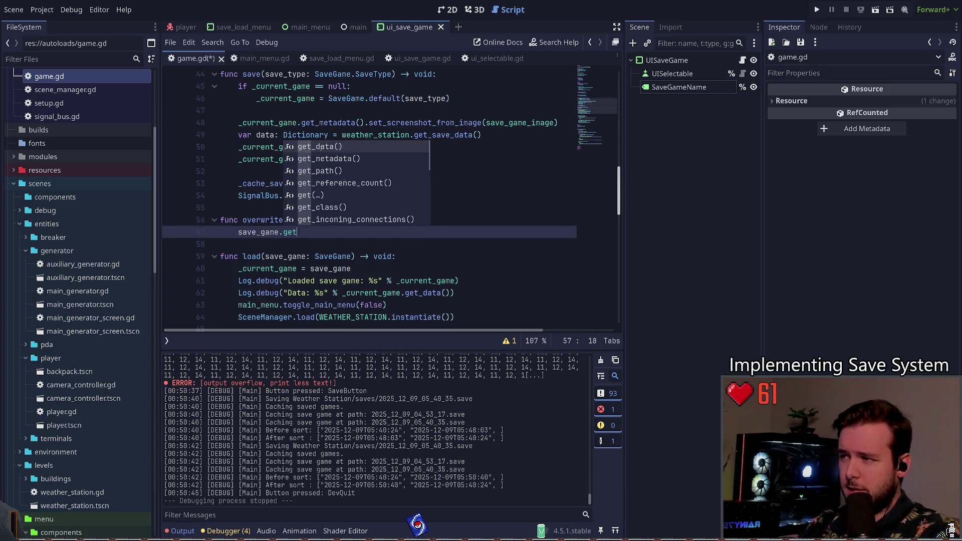
key(BackSpace)
key(BackSpace)
key(BackSpace)
text(sa)
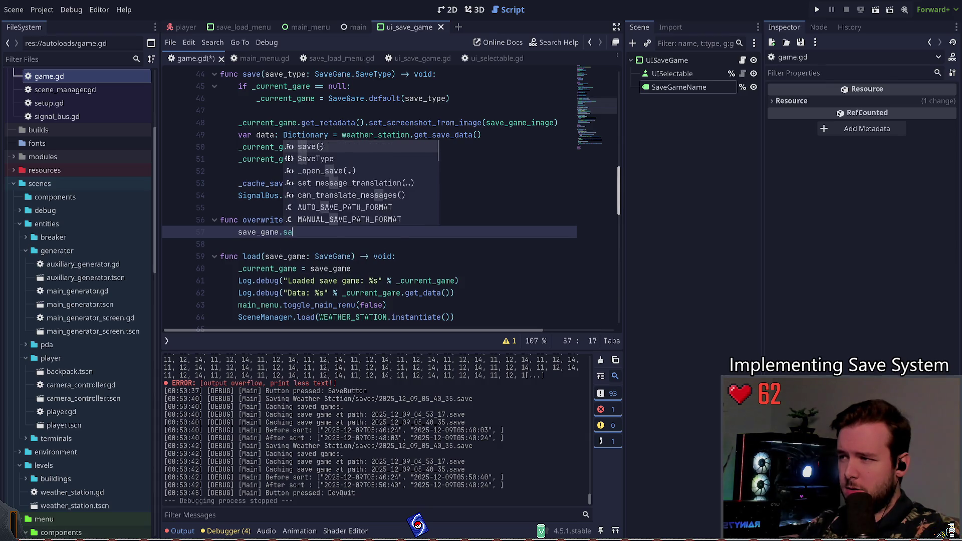
text(ve)
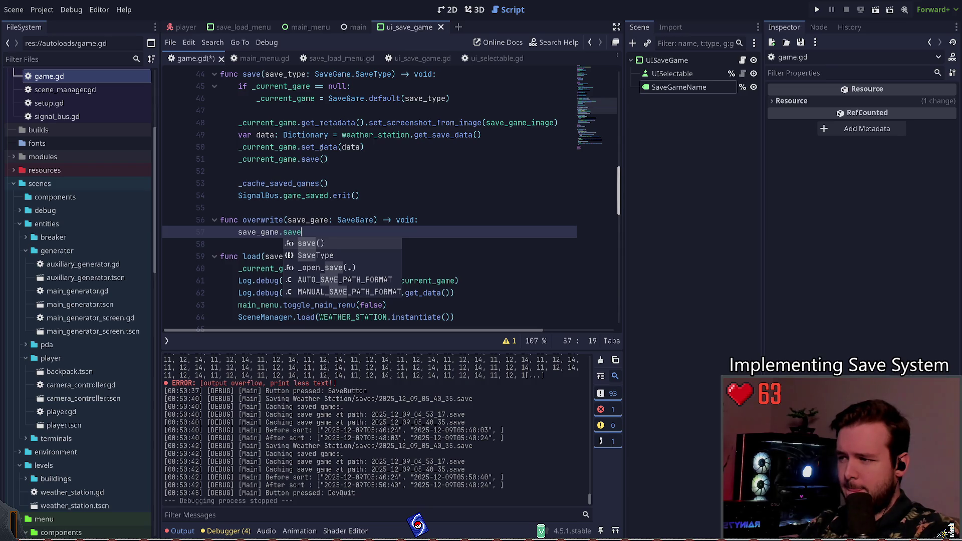
key(BackSpace)
key(BackSpace)
key(BackSpace)
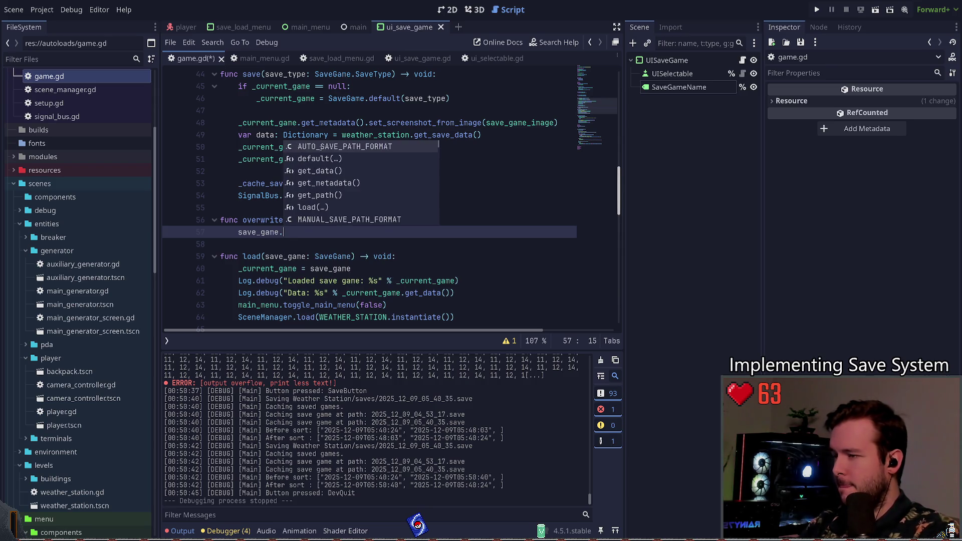
text(overwrite()
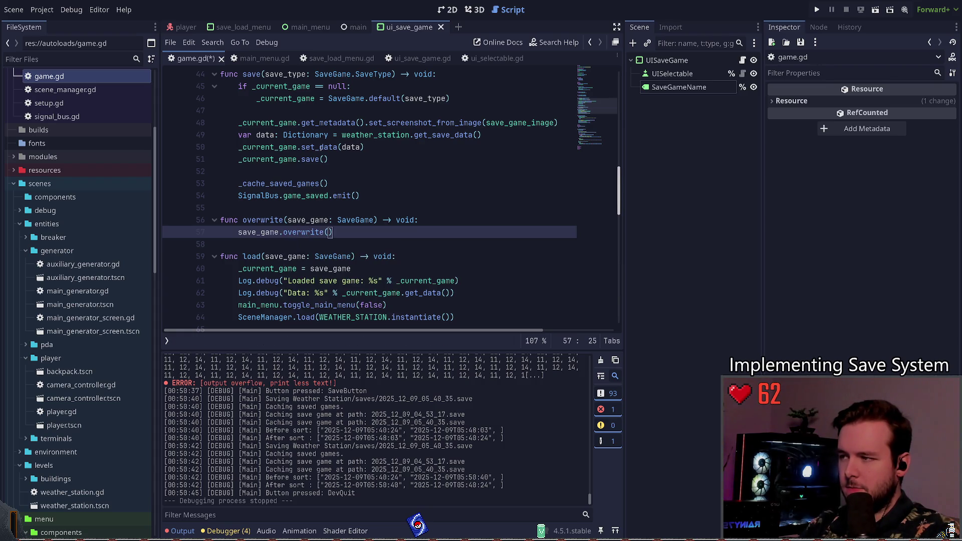
key(Left)
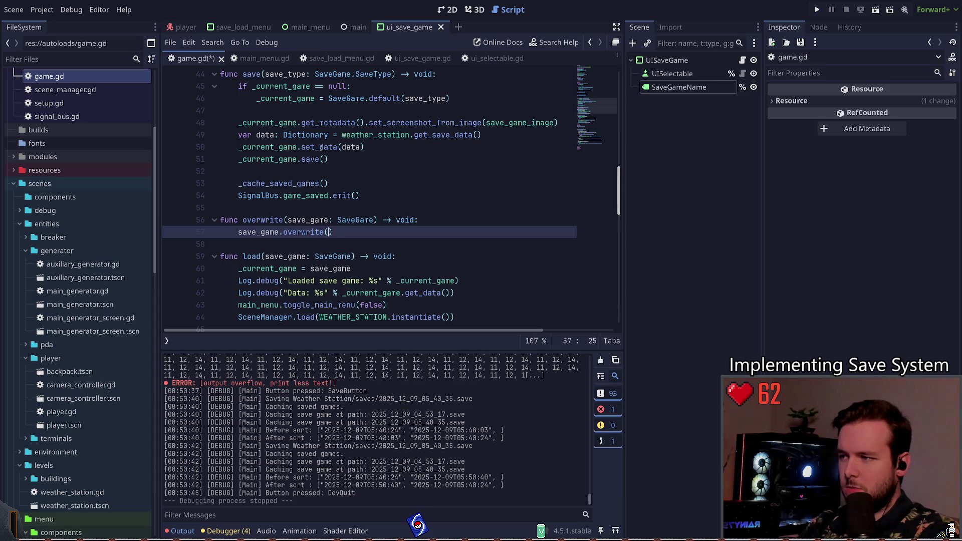
text(_current_game)
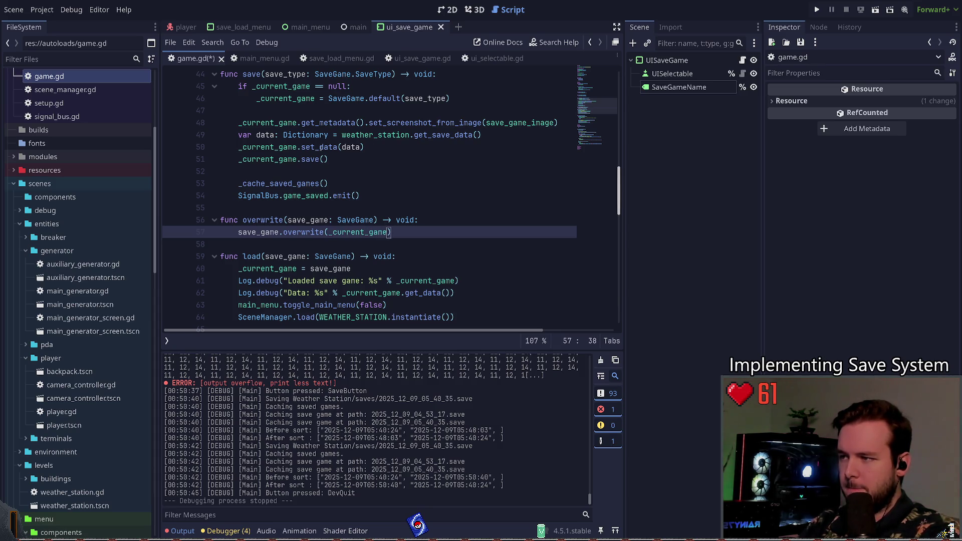
key(ctrl+s)
key(Return)
Paste the save-game log line into overwrite(), change 'Loaded' to 'Overwrote', and save.
click(304, 258)
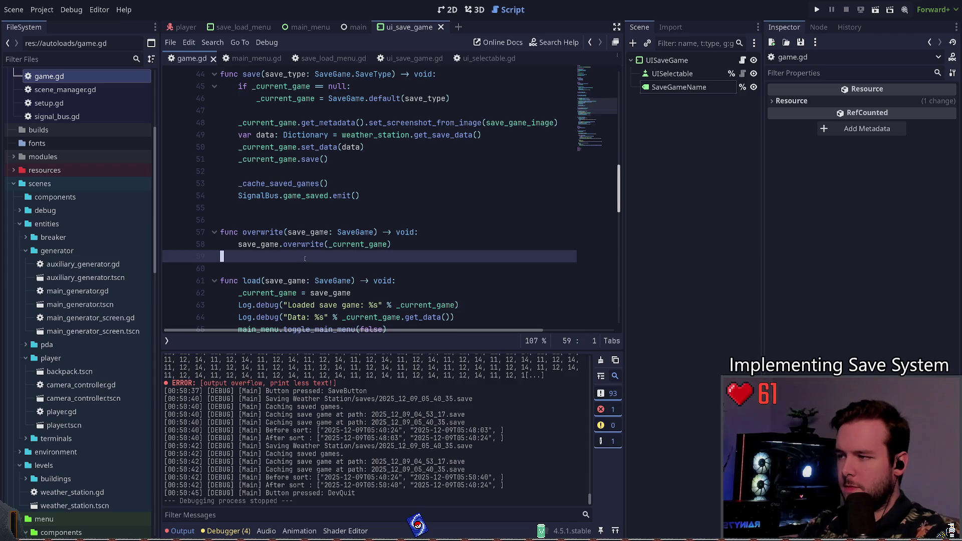
scroll(343, 271, down, 3)
drag(459, 268, 241, 268)
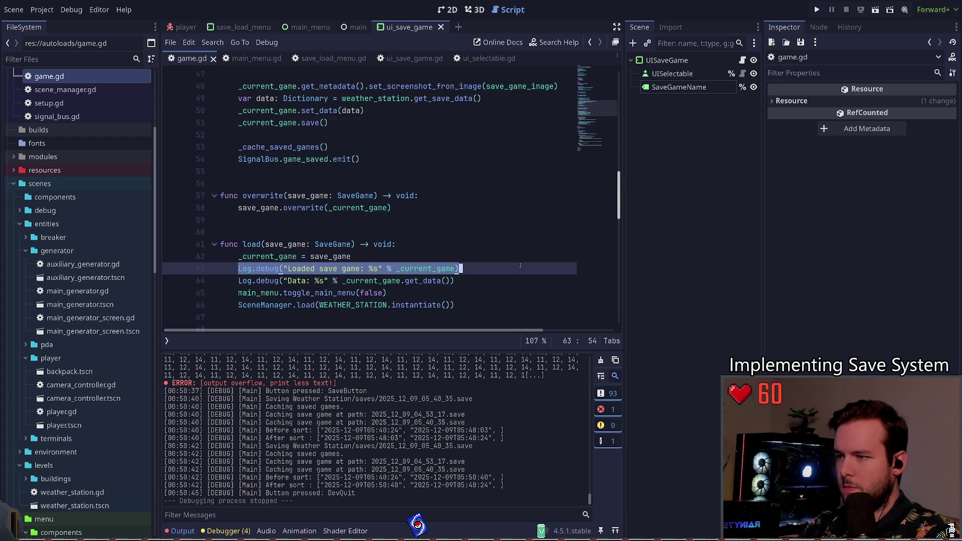
click(466, 208)
key(Return)
text(Log.debug("Loaded save game: %s" % _current_game))
key(ctrl+Left)
key(ctrl+Left)
key(ctrl+Left)
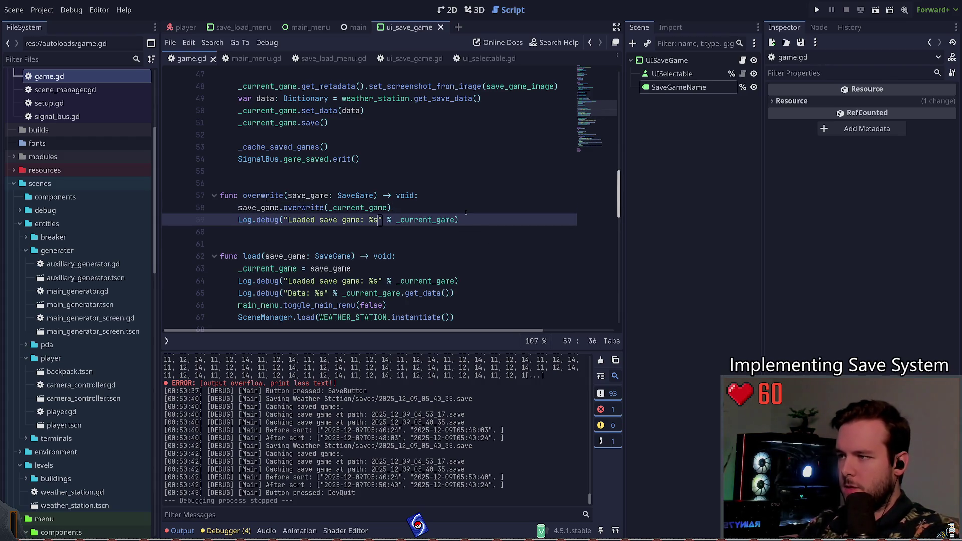
key(Delete)
key(Delete)
key(Delete)
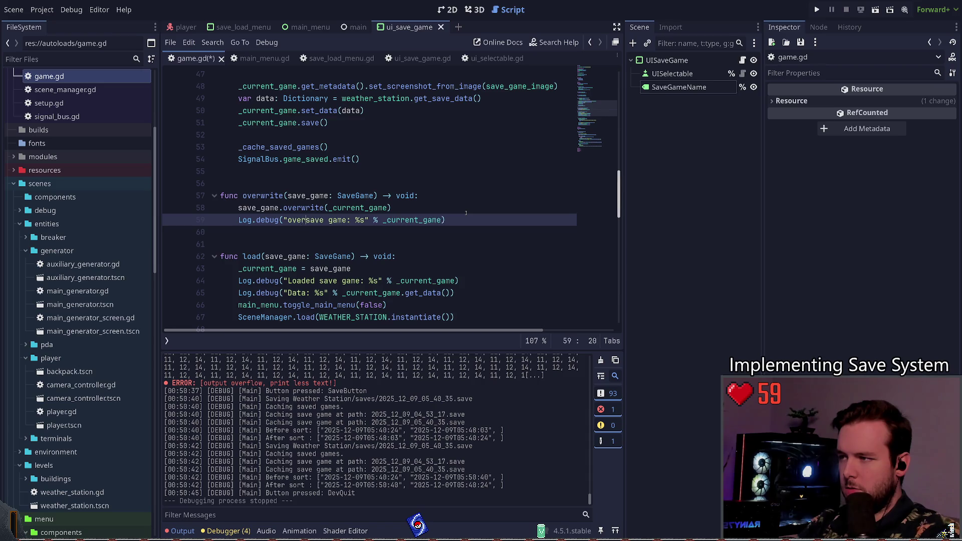
text(Overwrote)
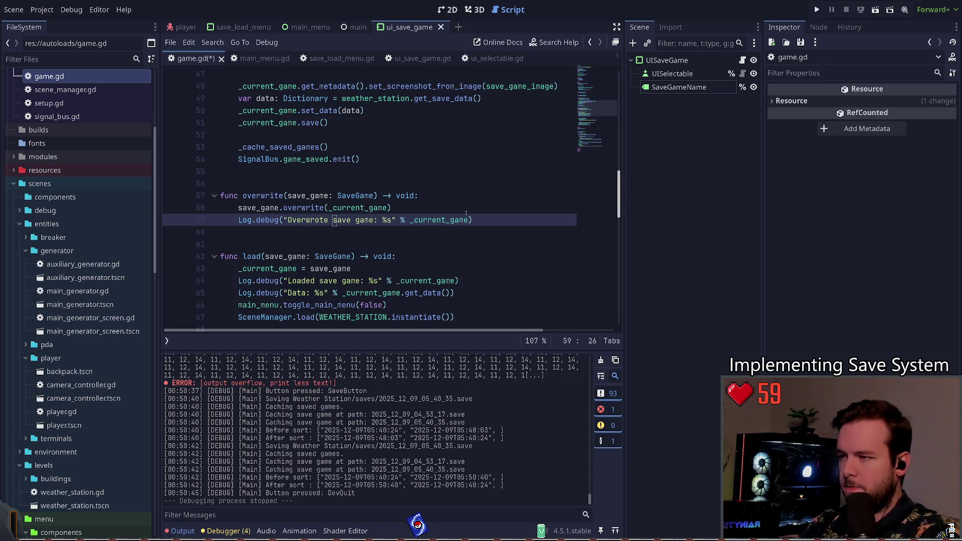
key(ctrl+s)
key(ctrl+Left)
key(ctrl+Left)
key(ctrl+Left)
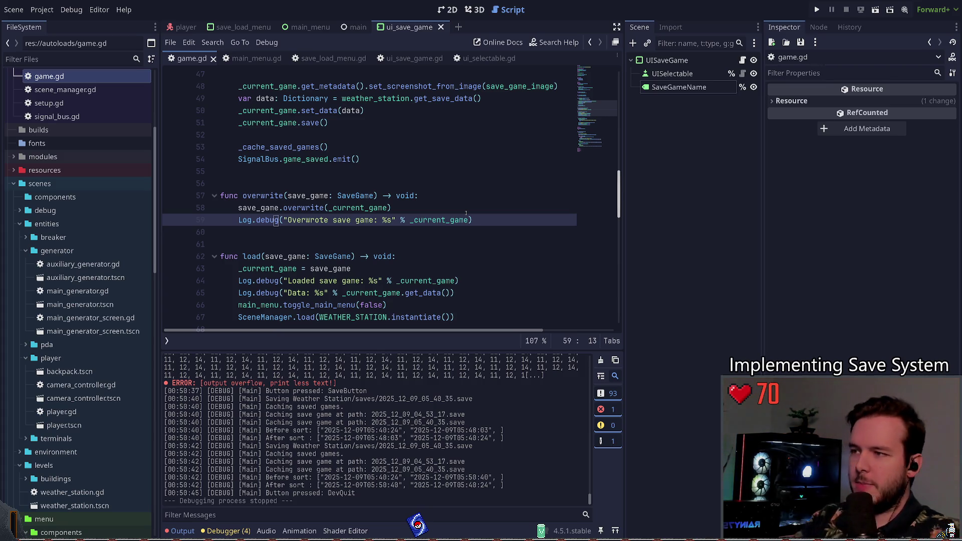
key(ctrl+s)
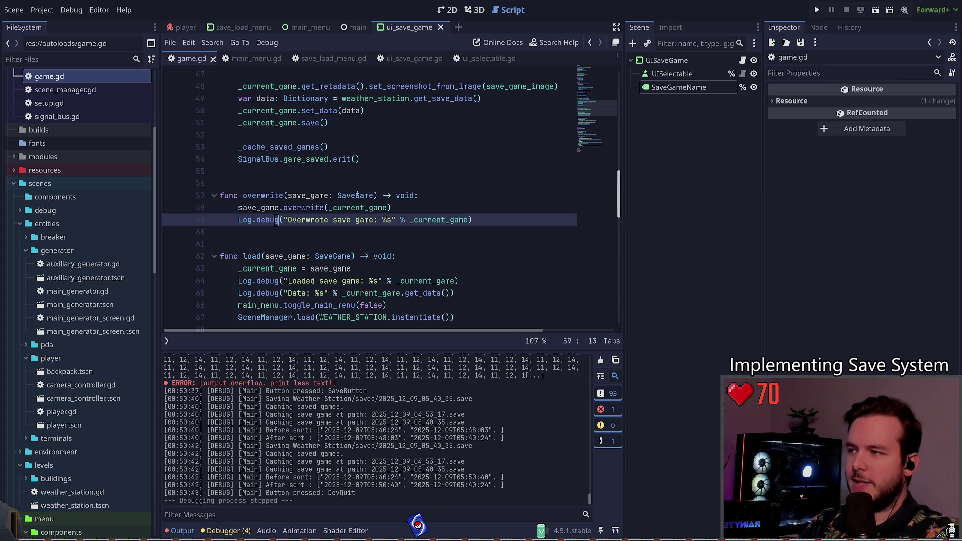
Check overwrite's SaveGame parameter, then go to blank line 95 in save_load_menu.gd.
click(356, 195)
click(328, 58)
click(351, 208)
click(352, 195)
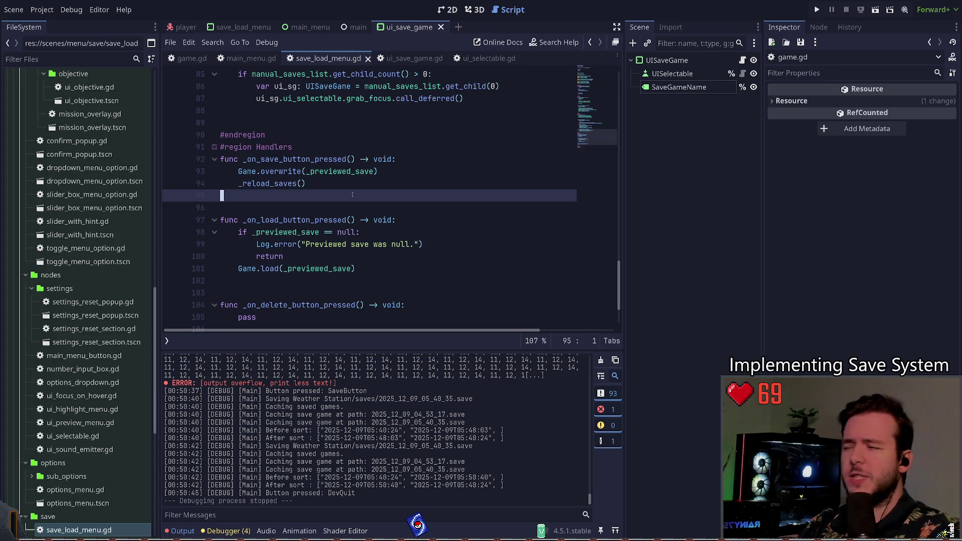
Follow the Game.overwrite call into save_game.gd and find the blank line after save().
scroll(306, 254, up, 2)
click(286, 232)
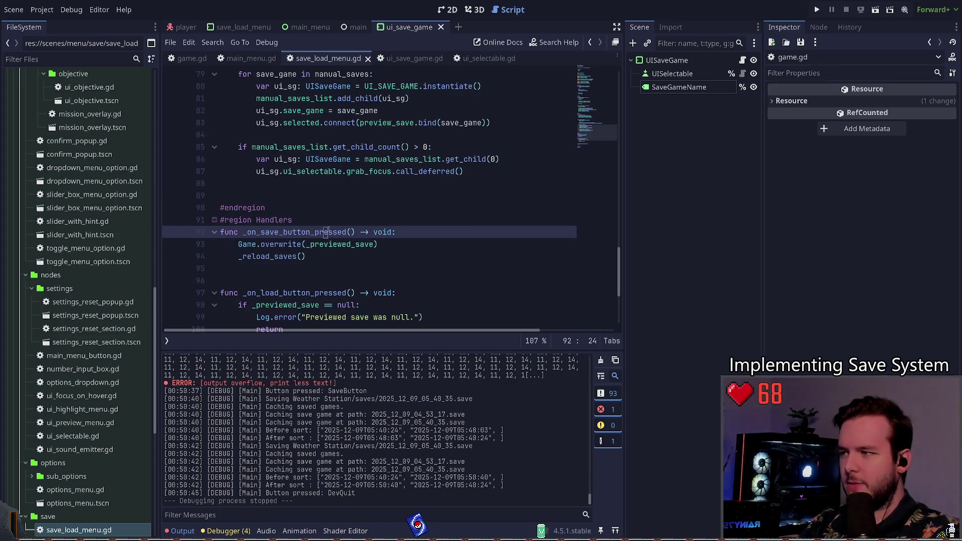
click(284, 244)
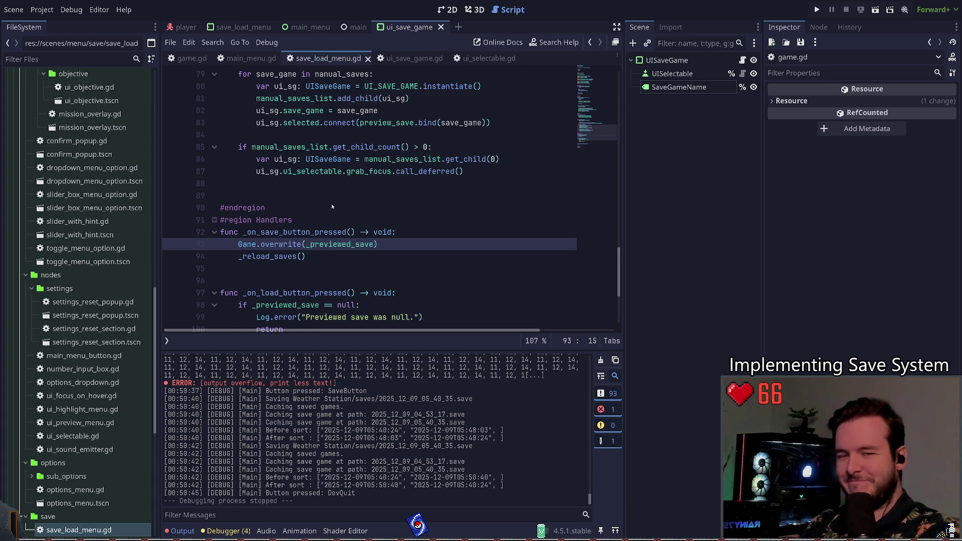
key(alt+Left)
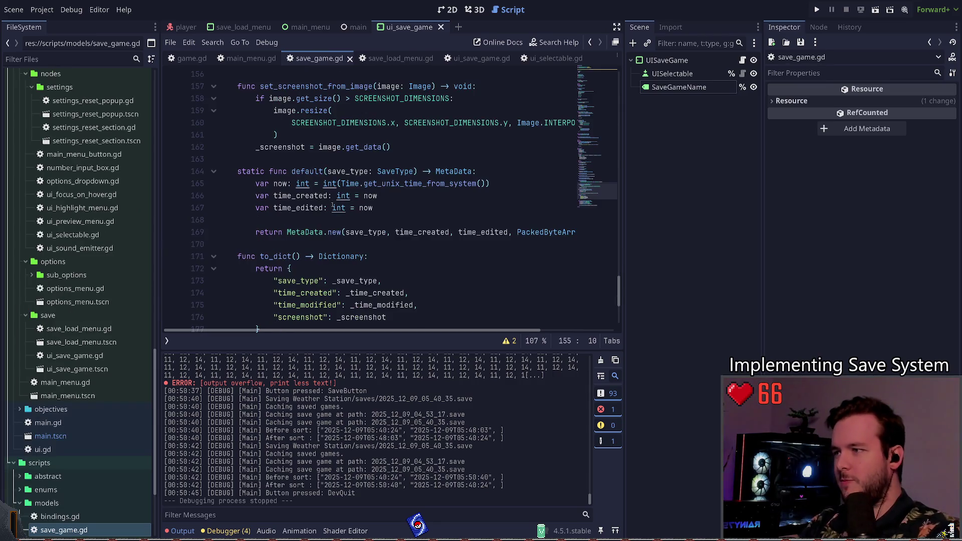
scroll(346, 201, up, 15)
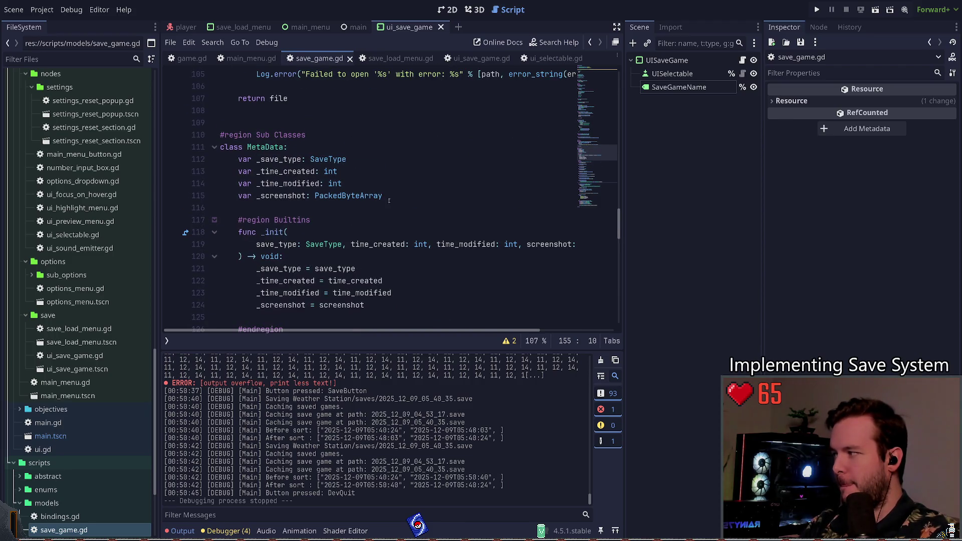
scroll(390, 217, up, 3)
scroll(343, 209, up, 4)
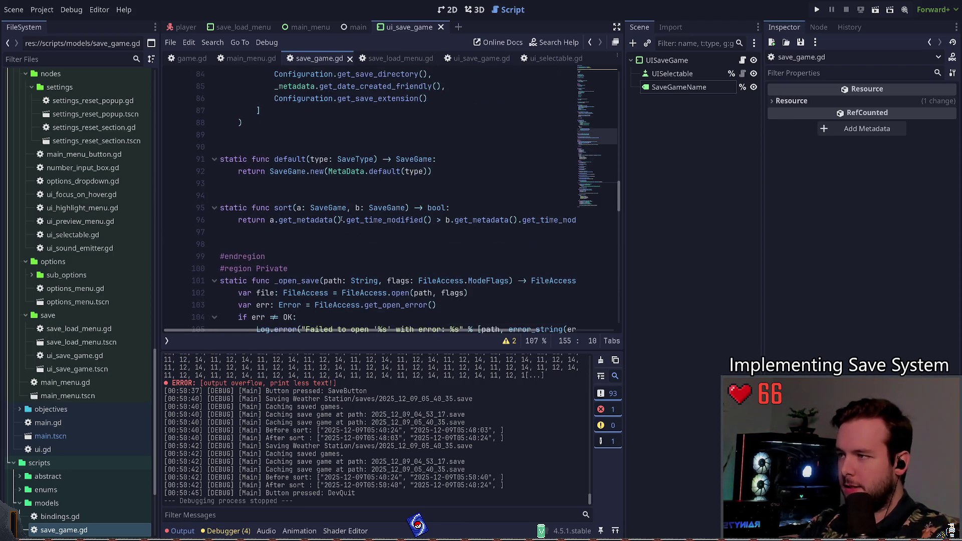
scroll(313, 246, up, 5)
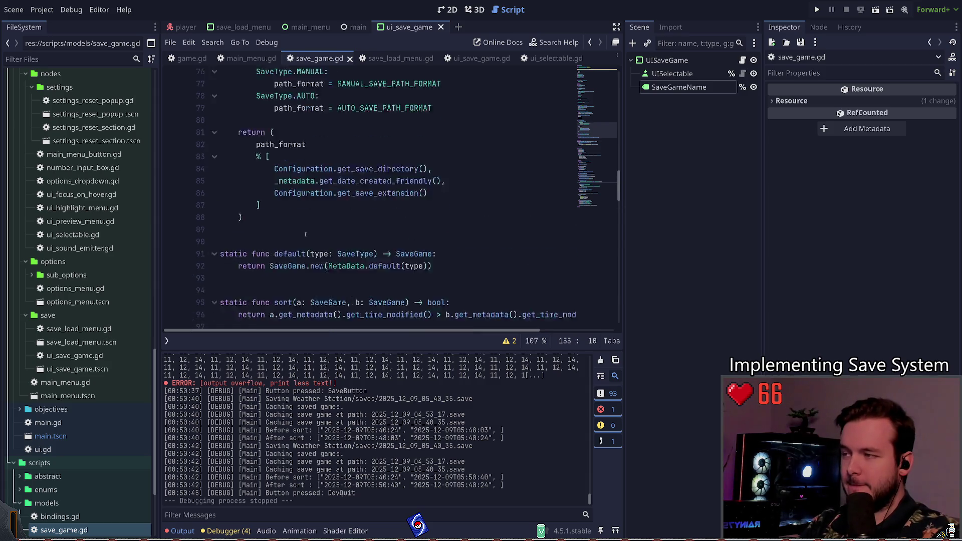
scroll(309, 231, up, 4)
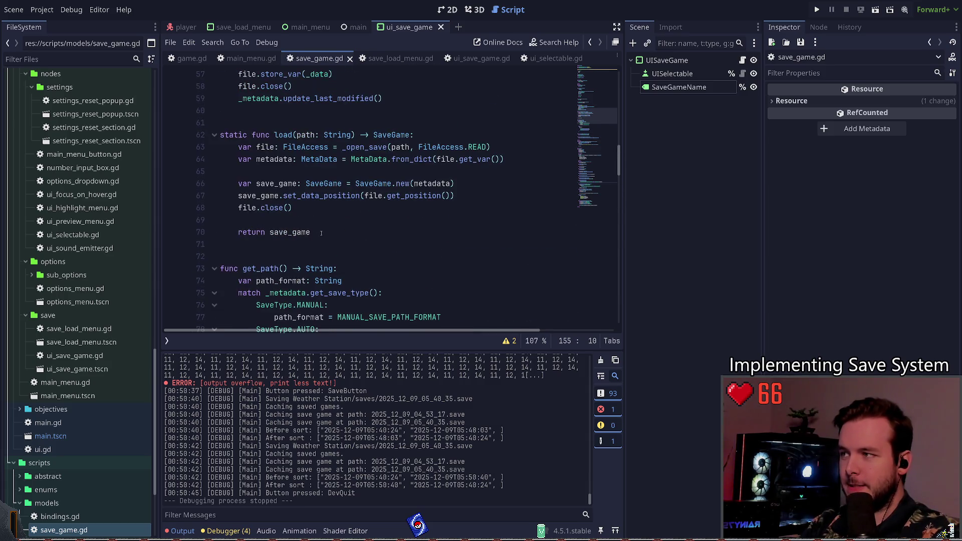
scroll(320, 210, up, 4)
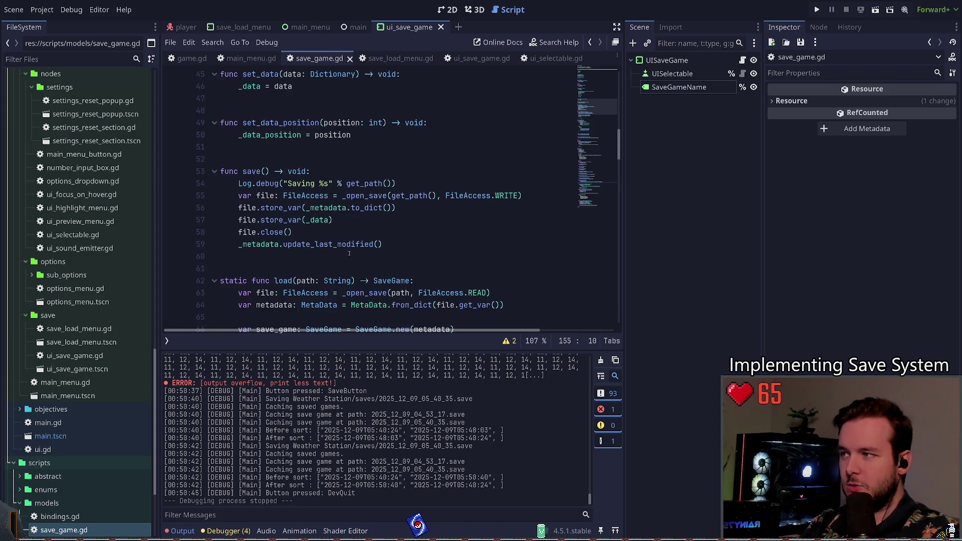
scroll(321, 209, down, 1)
click(338, 123)
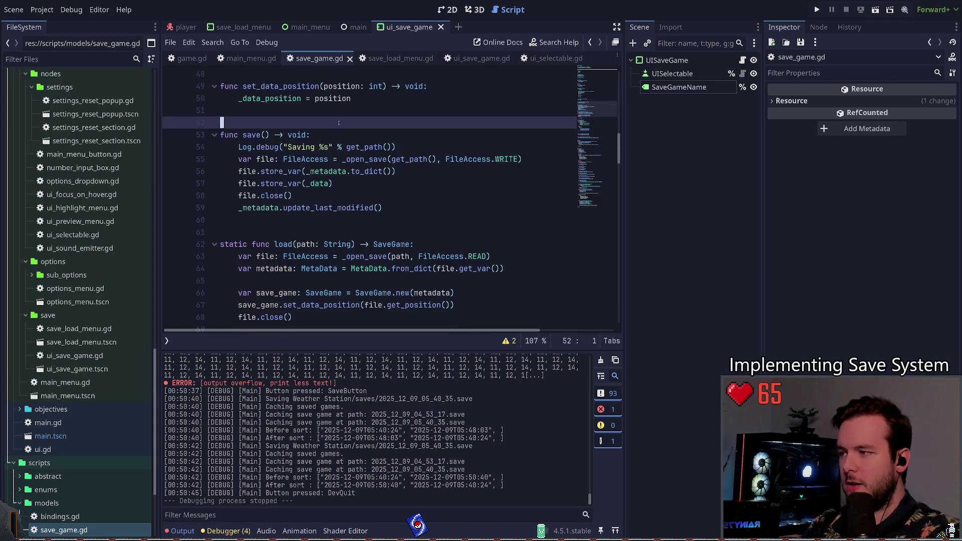
Insert func overwrite() -> void: with a pass body before load() in save_game.gd.
key(Down)
key(Down)
key(Down)
key(Up)
key(Up)
key(Up)
key(Return)
key(Up)
text(func overwrite() -> void:)
key(Return)
text(pass)
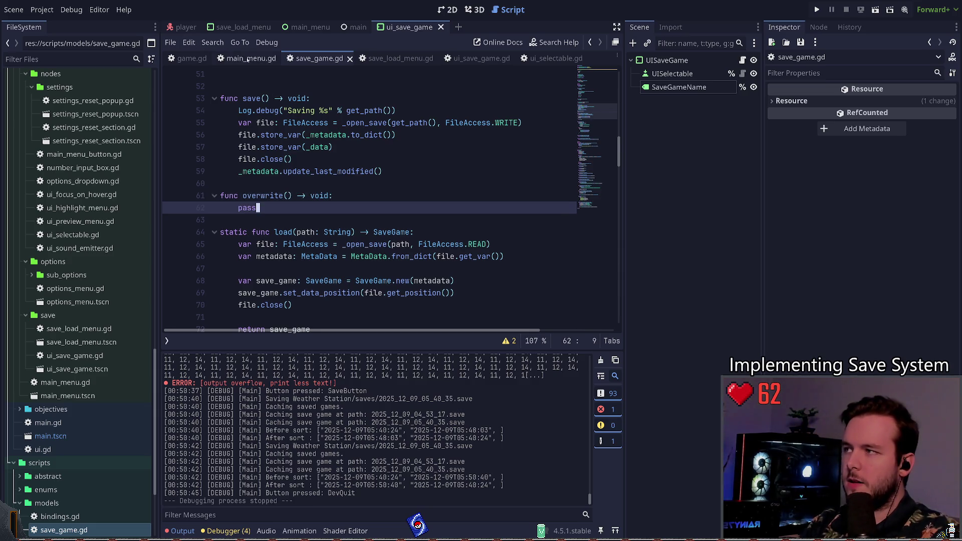
Give overwrite a save_game: SaveGame parameter, matching game.gd's call, and remove the pass line.
click(191, 58)
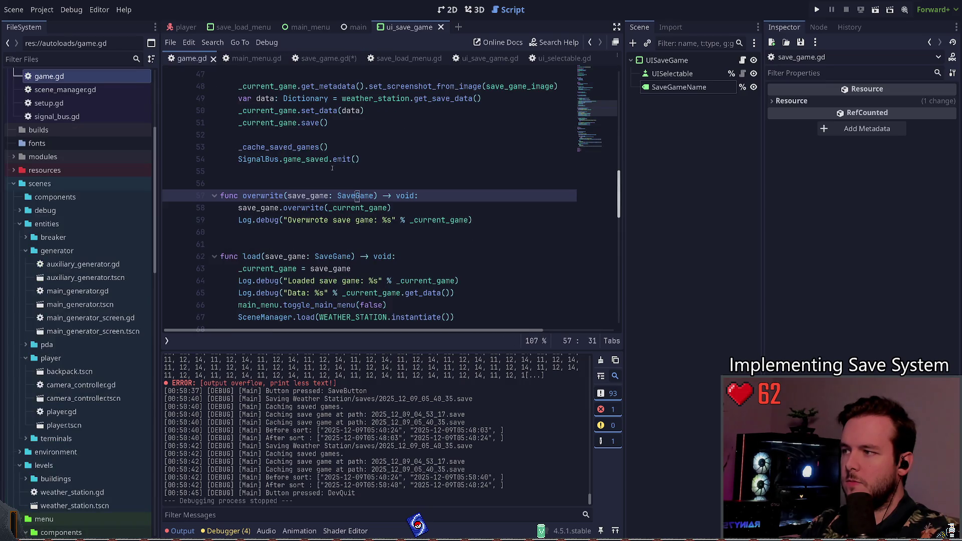
click(326, 58)
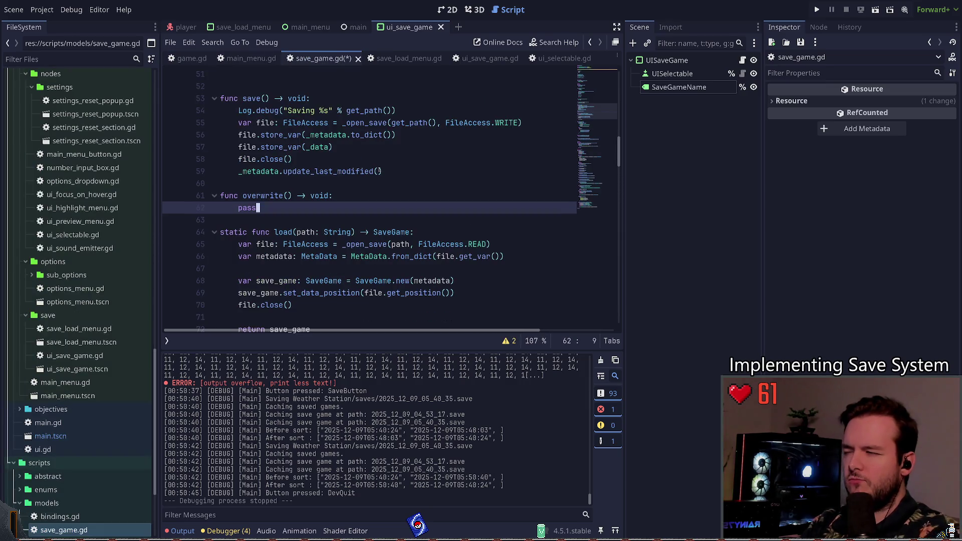
click(243, 196)
click(287, 196)
text(save_game: SaveGame)
key(Down)
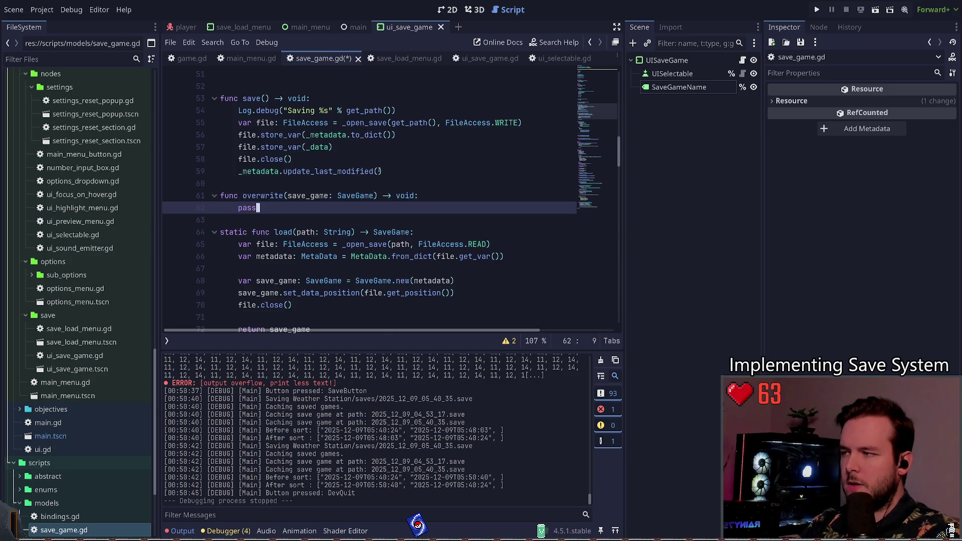
key(BackSpace)
key(BackSpace)
key(BackSpace)
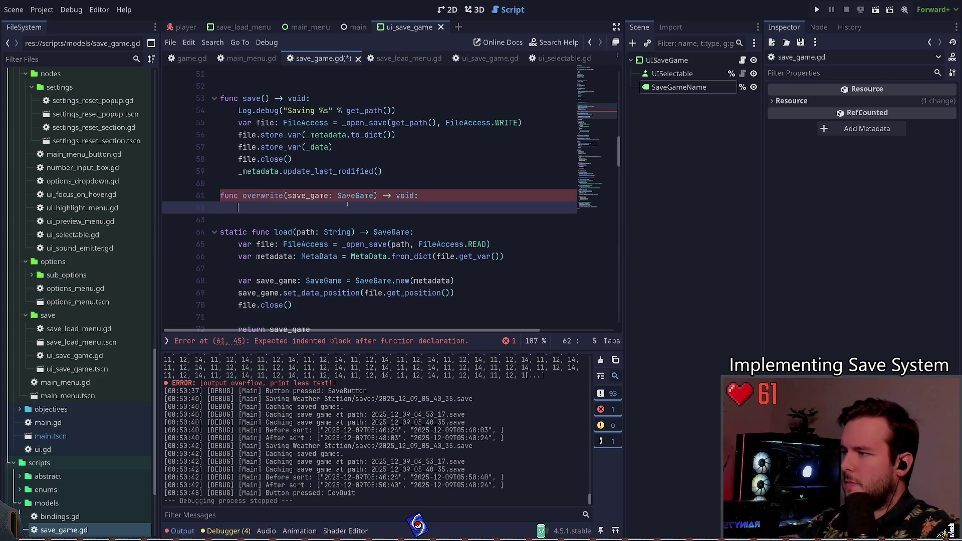
text(save_game.)
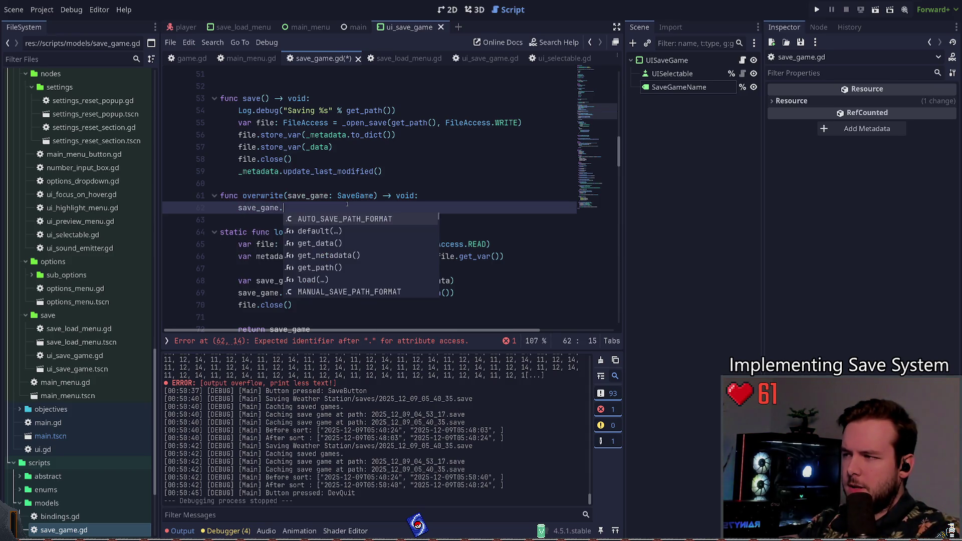
key(BackSpace)
key(BackSpace)
key(BackSpace)
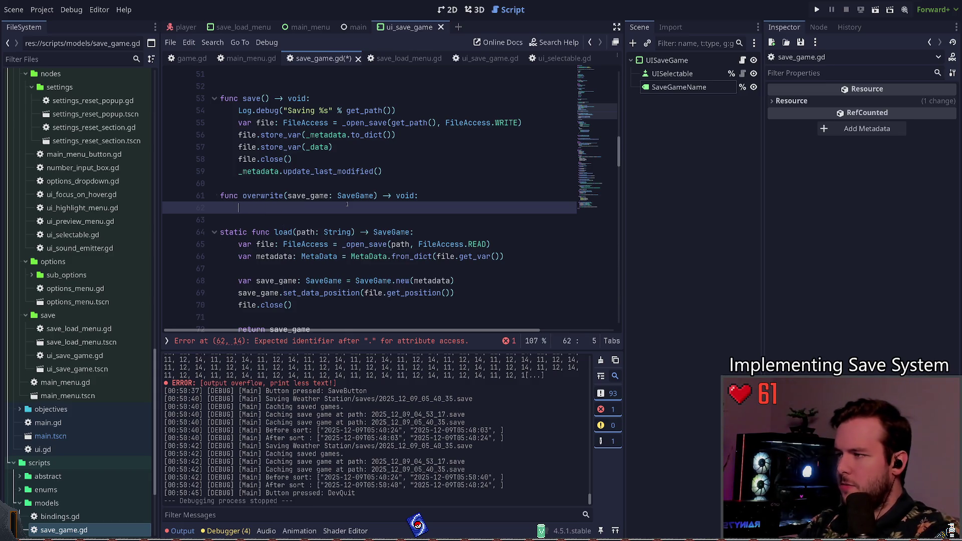
key(BackSpace)
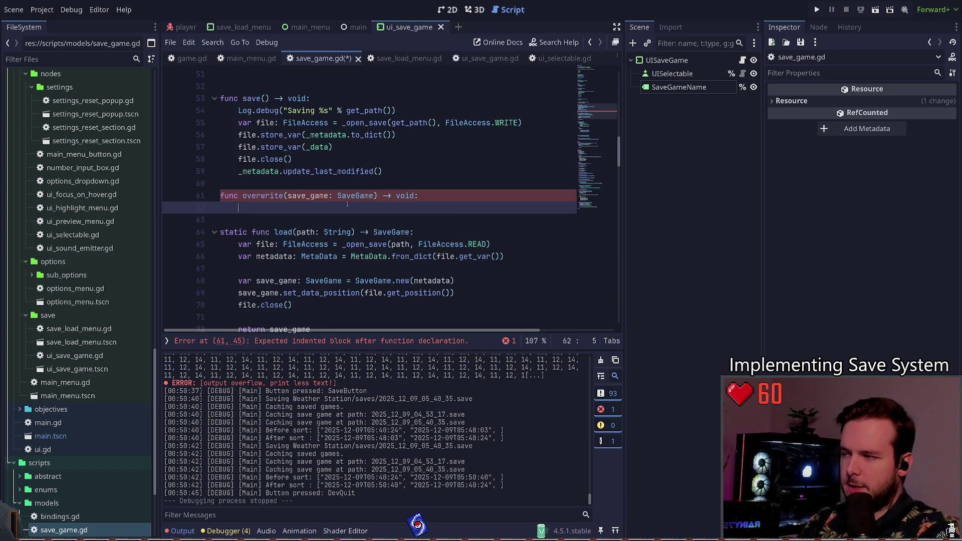
text(_)
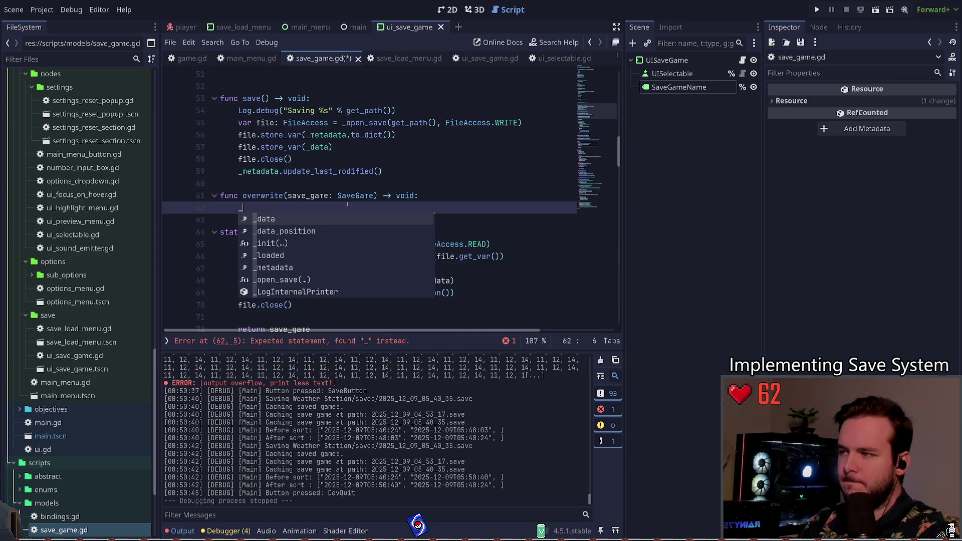
In overwrite(), assign `_data = save_game.get_data()` as the first body line.
key(BackSpace)
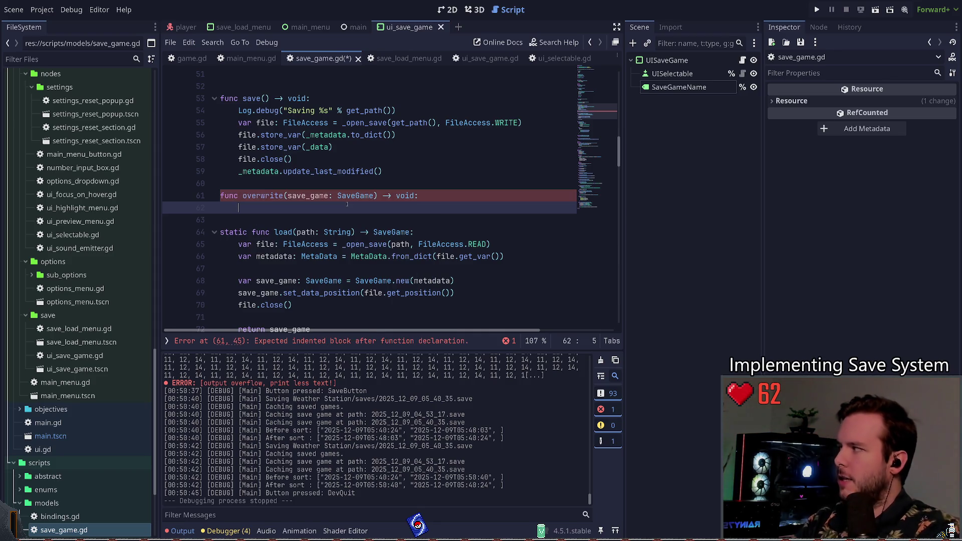
text(save_game)
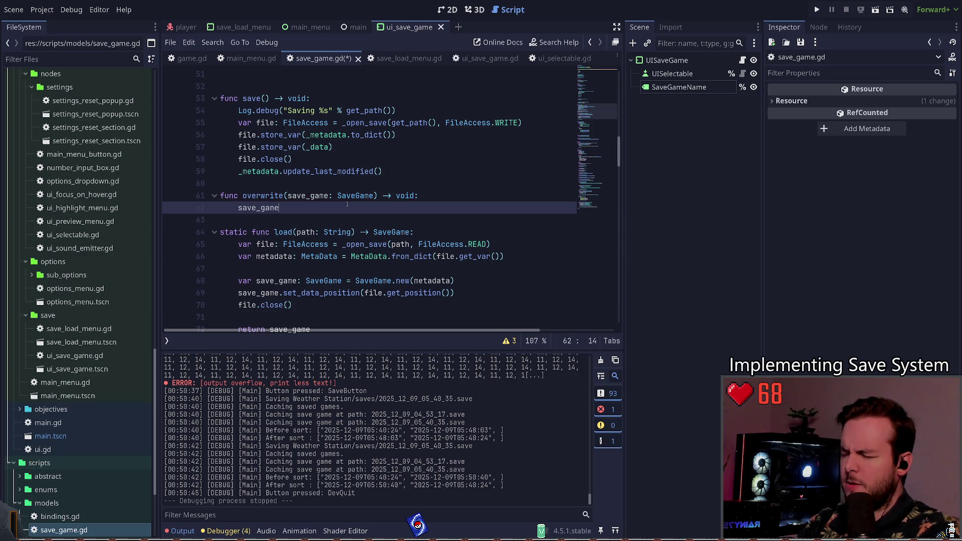
key(BackSpace)
key(BackSpace)
key(BackSpace)
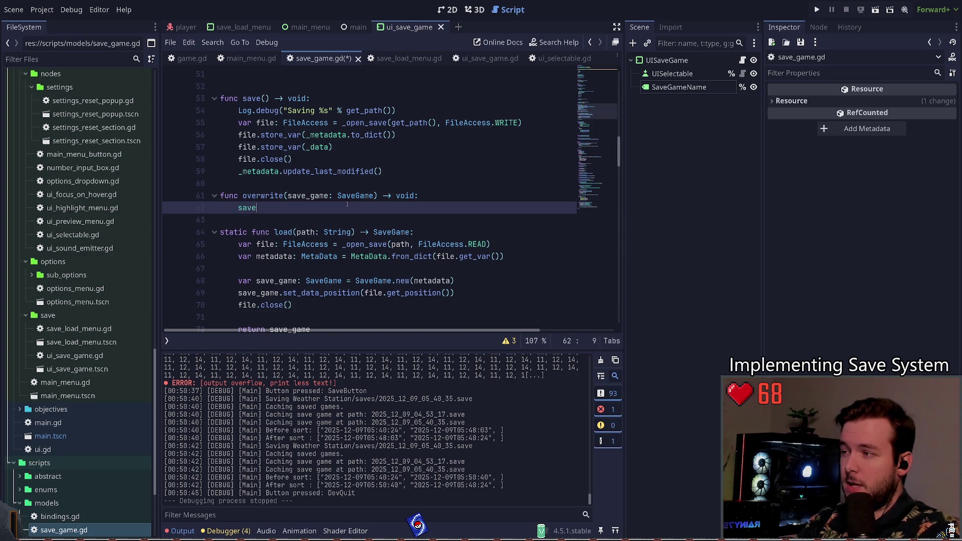
key(Up)
key(ctrl+Right)
key(ctrl+Right)
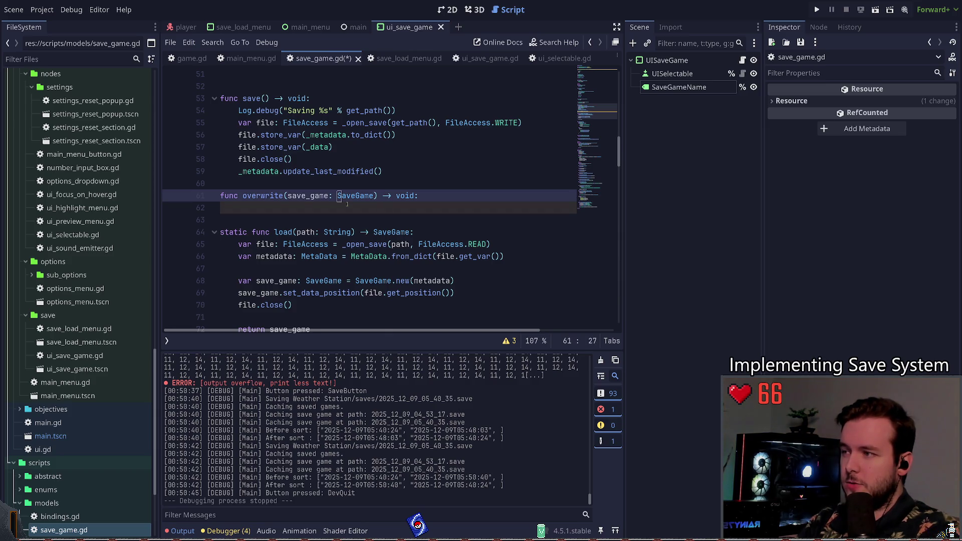
key(Down)
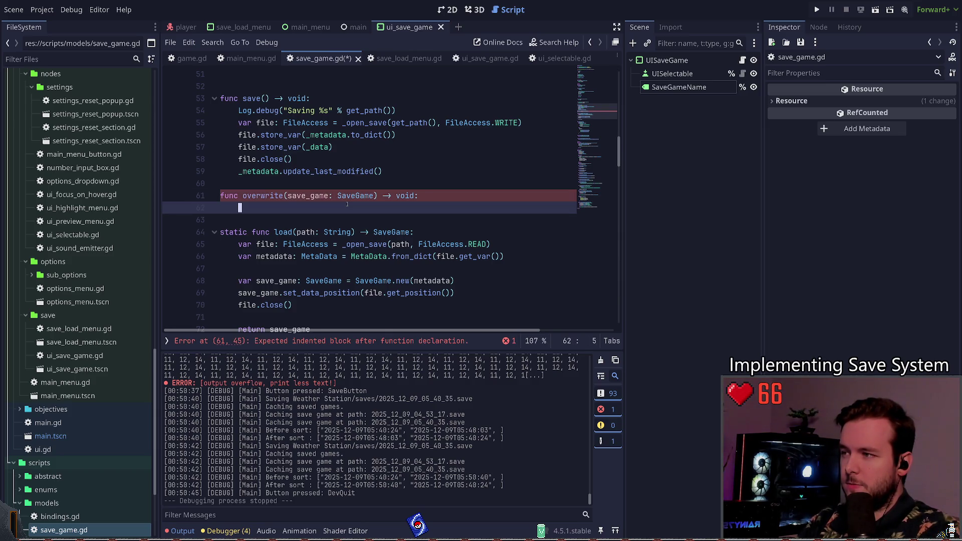
text(_)
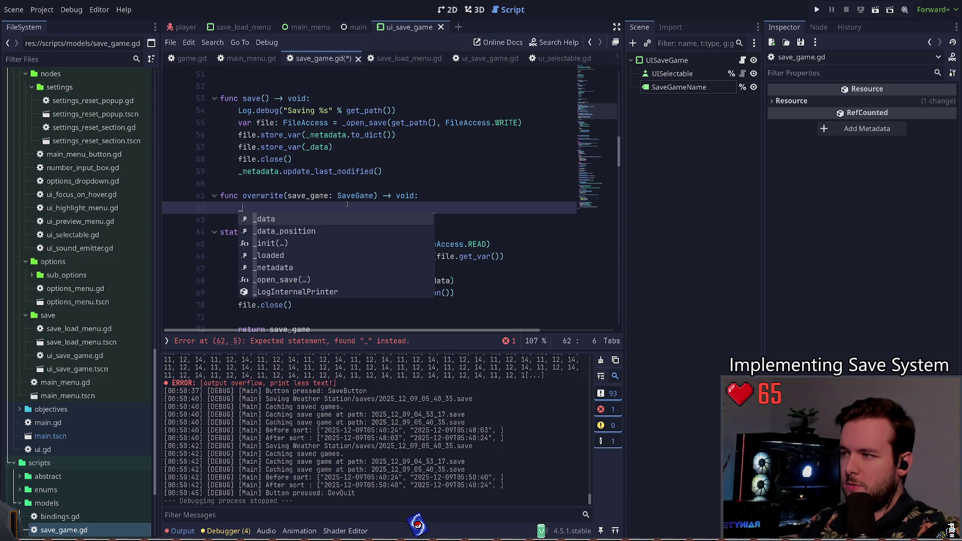
text(data = save_game.get_)
key(Return)
key(Return)
Add `_data_position = save_game._data_position` on the next line of overwrite().
text(_data)
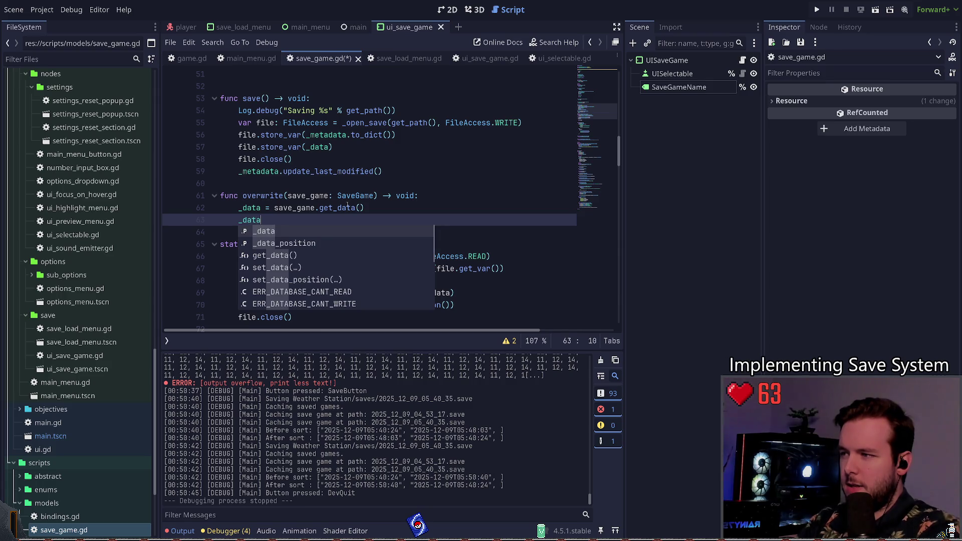
key(Down)
key(Return)
text(= save_Ge)
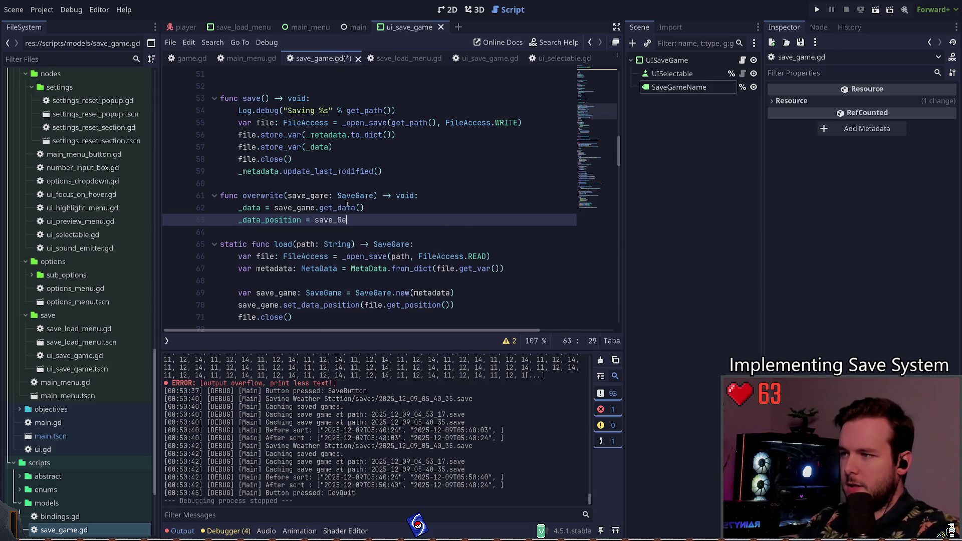
key(Return)
text(.get_da)
text(t)
key(BackSpace)
key(BackSpace)
key(BackSpace)
key(BackSpace)
key(BackSpace)
text(_d)
key(Down)
key(Return)
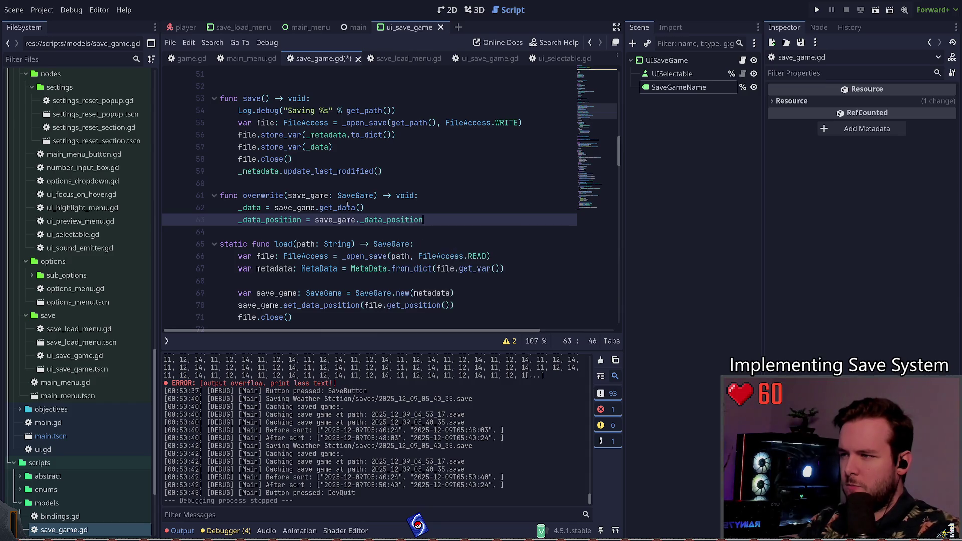
Insert a blank line above overwrite() and save save_game.gd.
key(Up)
key(Up)
key(Home)
key(Return)
key(ctrl+s)
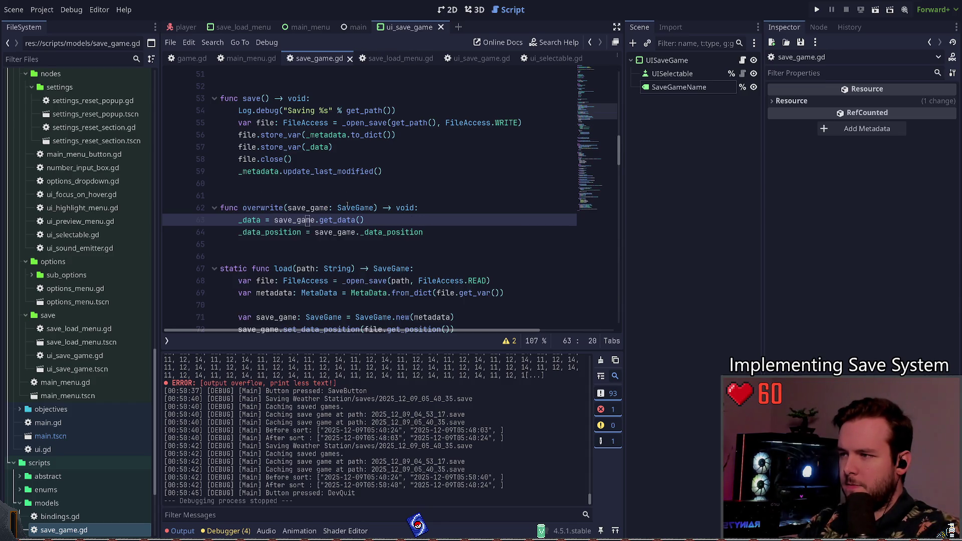
key(Down)
key(Right)
key(Right)
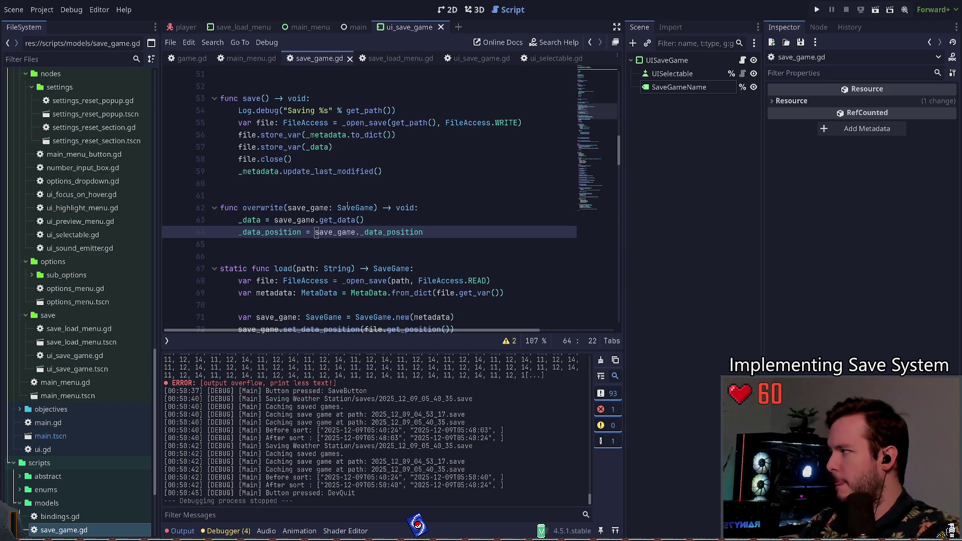
key(ctrl+Right)
key(Right)
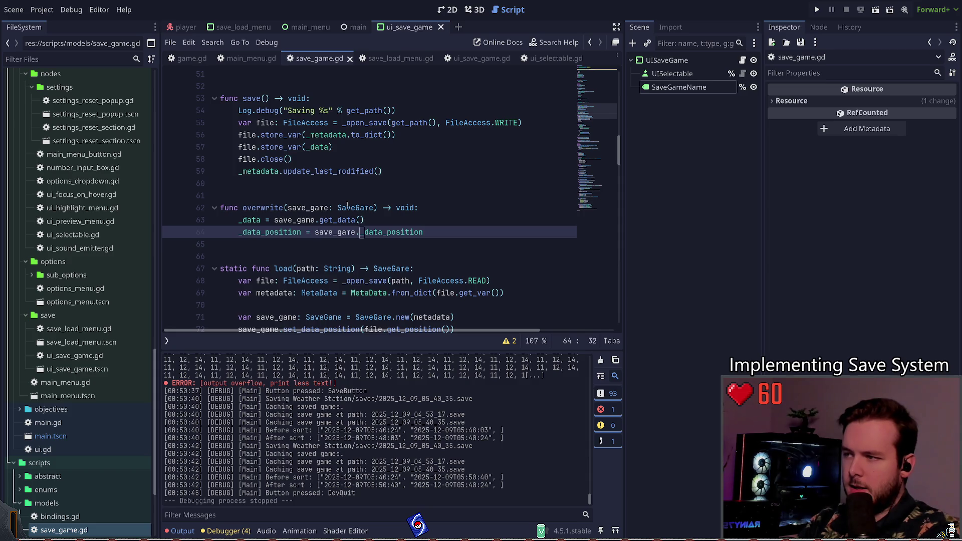
Duplicate the set_data_position function in save_game.gd.
scroll(508, 179, down, 1)
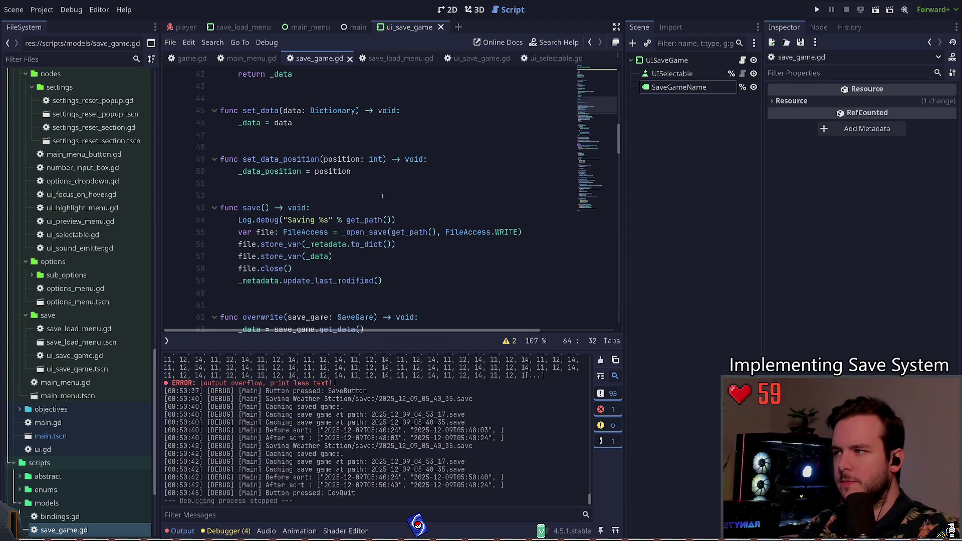
scroll(398, 206, up, 6)
scroll(397, 207, down, 4)
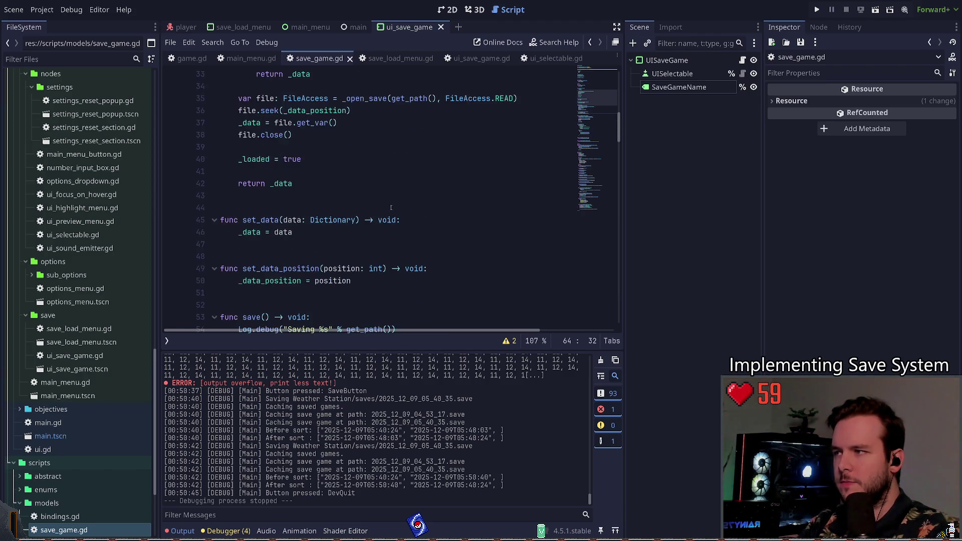
click(399, 248)
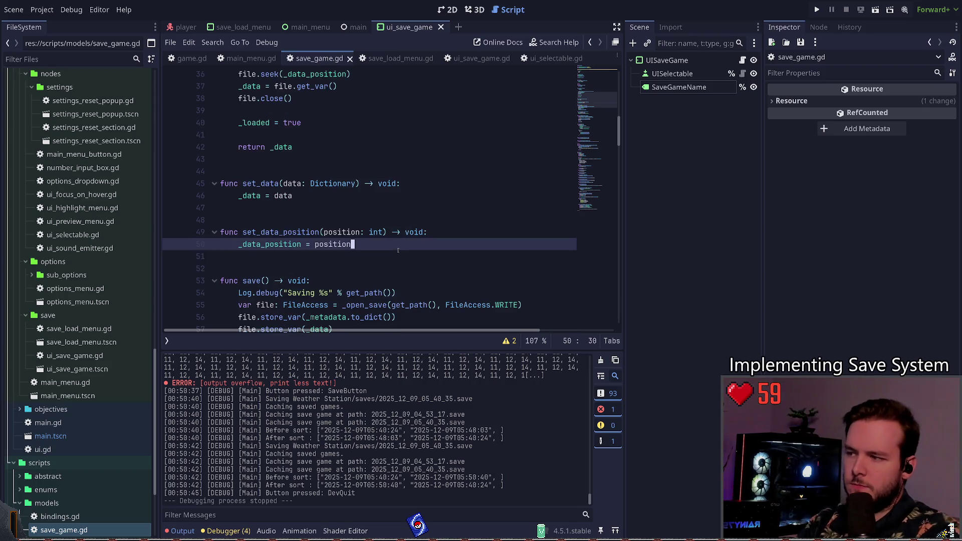
key(shift+Up)
key(ctrl+shift+d)
key(Up)
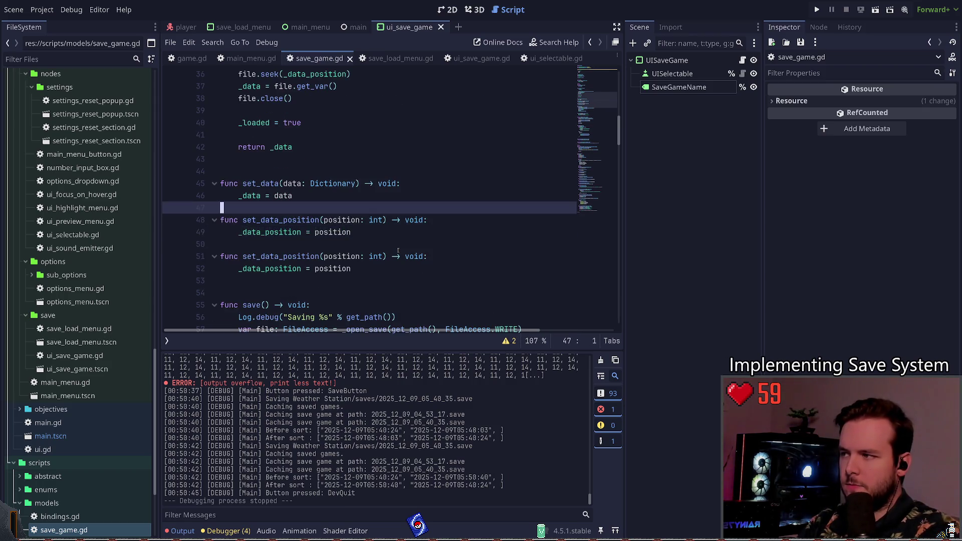
Separate the two copies with a blank line and rename the first to get_data_position.
key(Down)
key(Return)
text(g)
key(Delete)
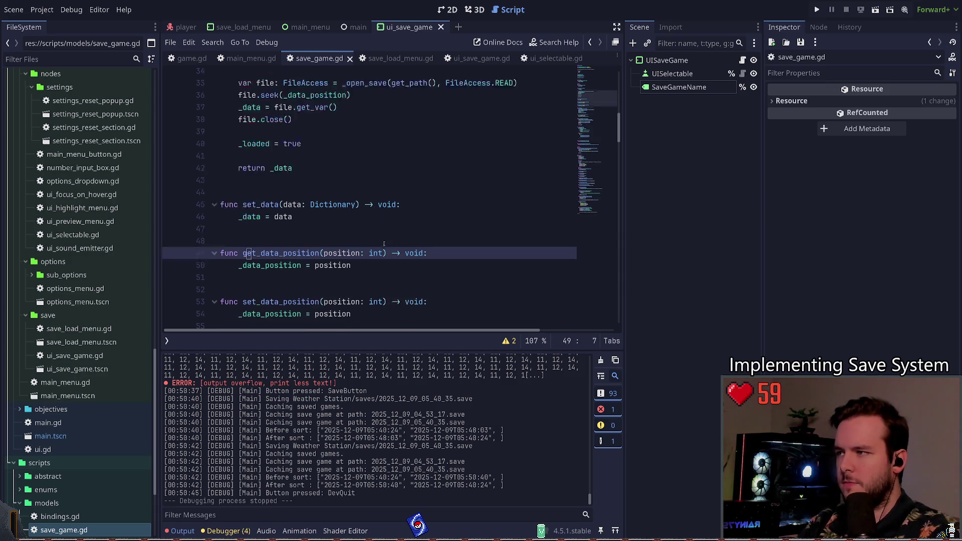
Try replacing save_game._data_position with get_data_position(), then undo it and save.
scroll(380, 209, down, 5)
scroll(380, 210, down, 4)
scroll(366, 225, up, 1)
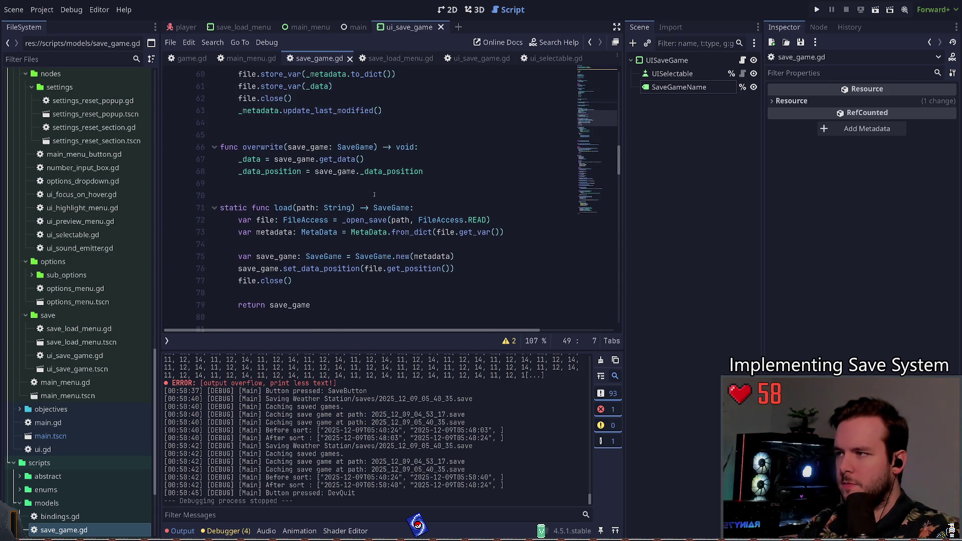
scroll(355, 237, up, 1)
scroll(355, 238, down, 3)
scroll(355, 238, up, 2)
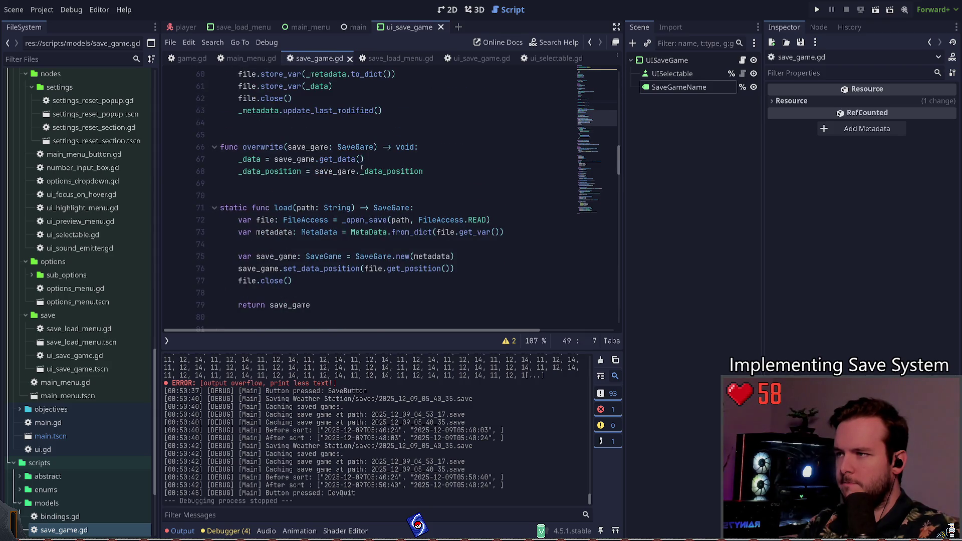
drag(424, 172, 362, 171)
key(BackSpace)
text(get_data)
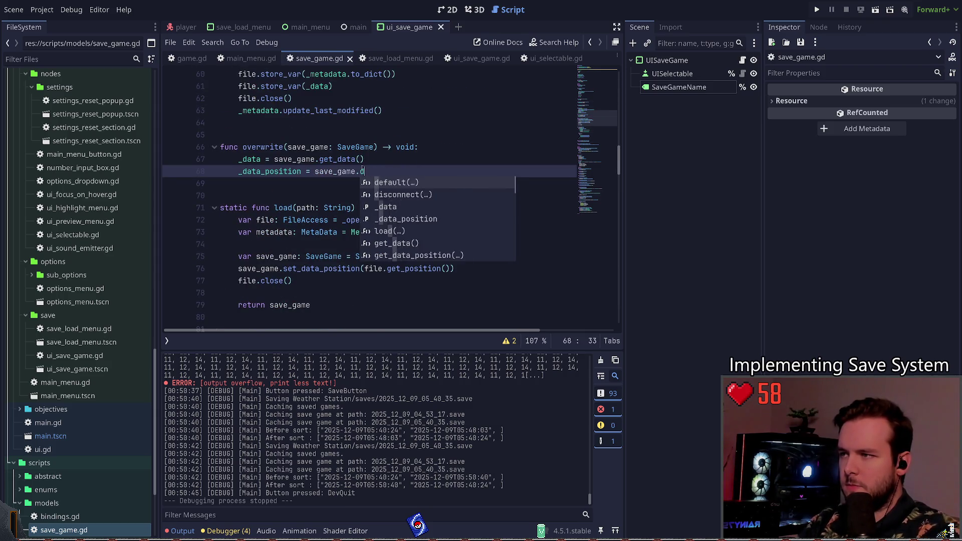
key(Down)
key(Return)
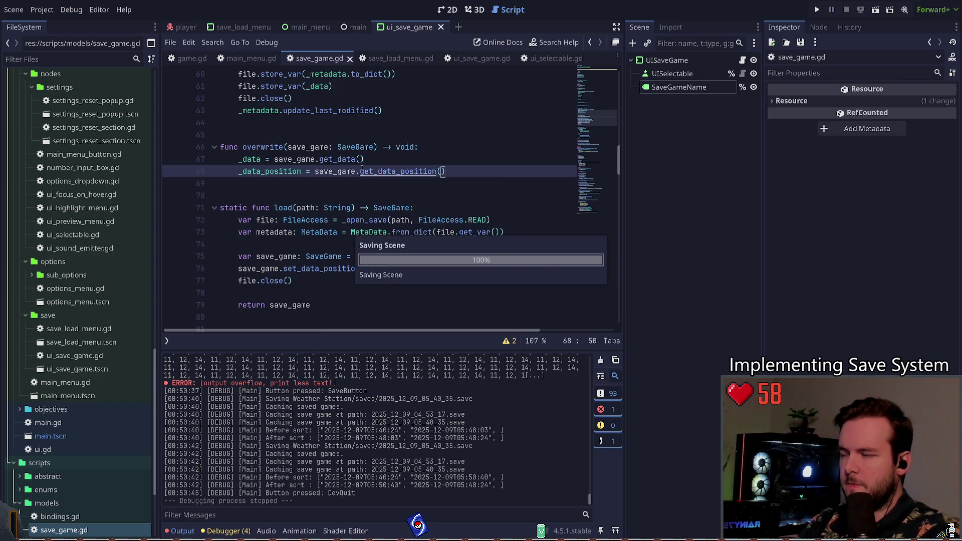
scroll(362, 171, up, 4)
key(ctrl+z)
key(ctrl+z)
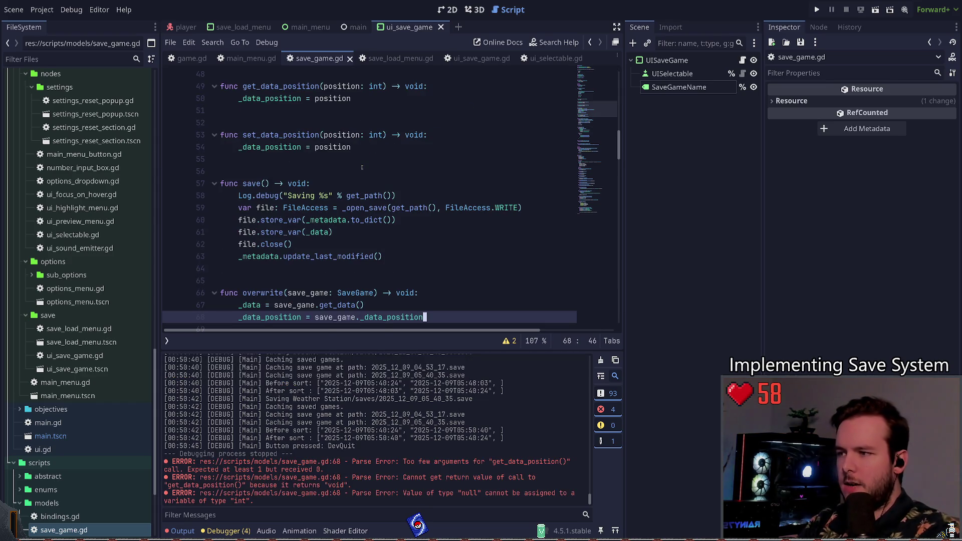
key(ctrl+s)
Create a new line at the top of overwrite() for the metadata assignment.
scroll(400, 175, down, 2)
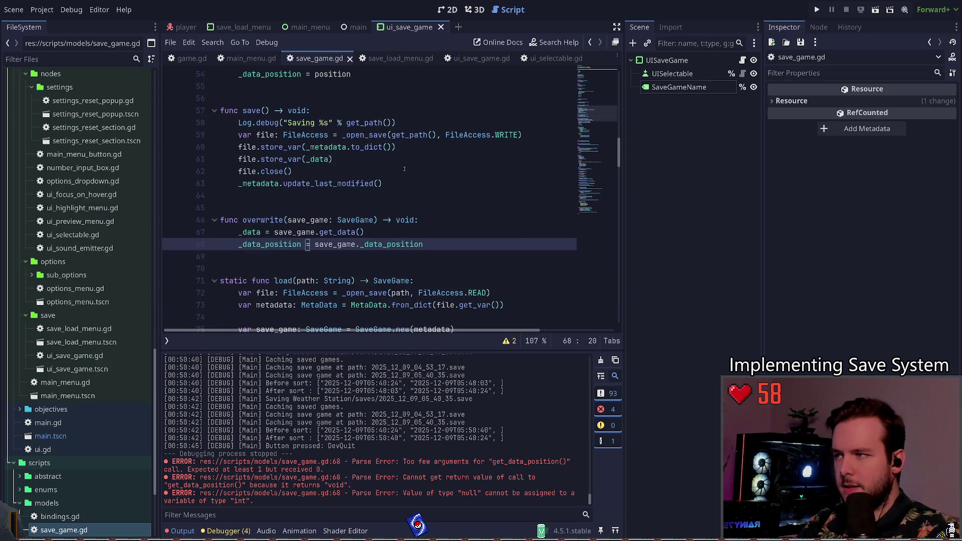
key(Return)
text(_)
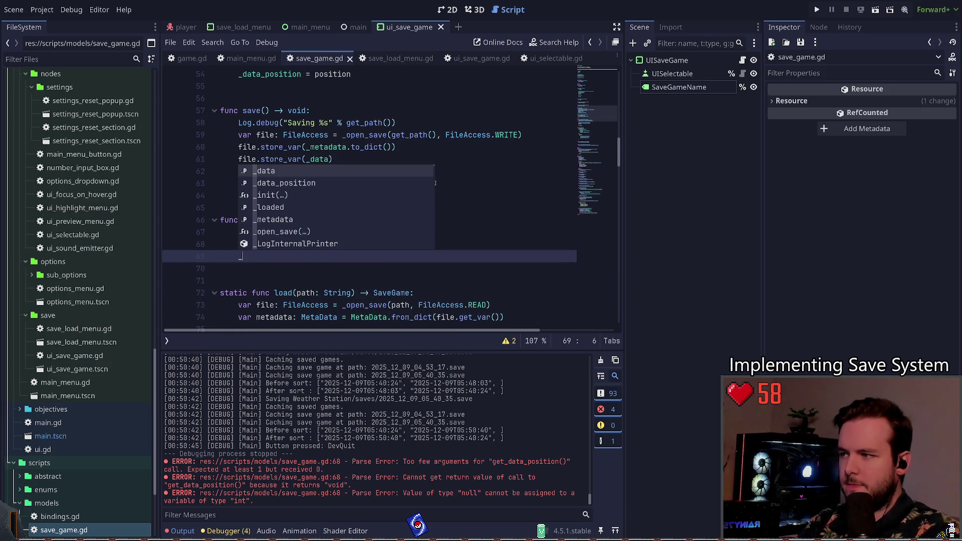
text(metada)
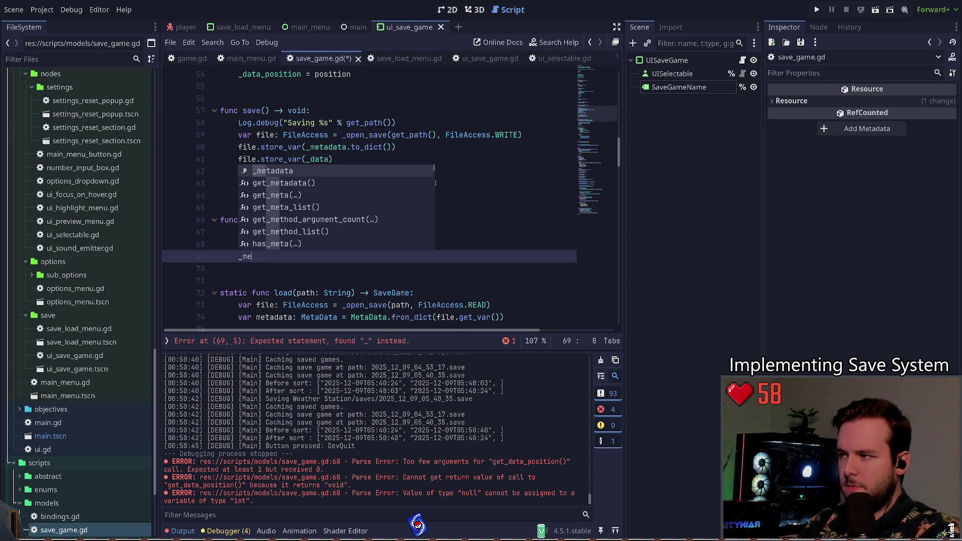
key(BackSpace)
key(BackSpace)
key(BackSpace)
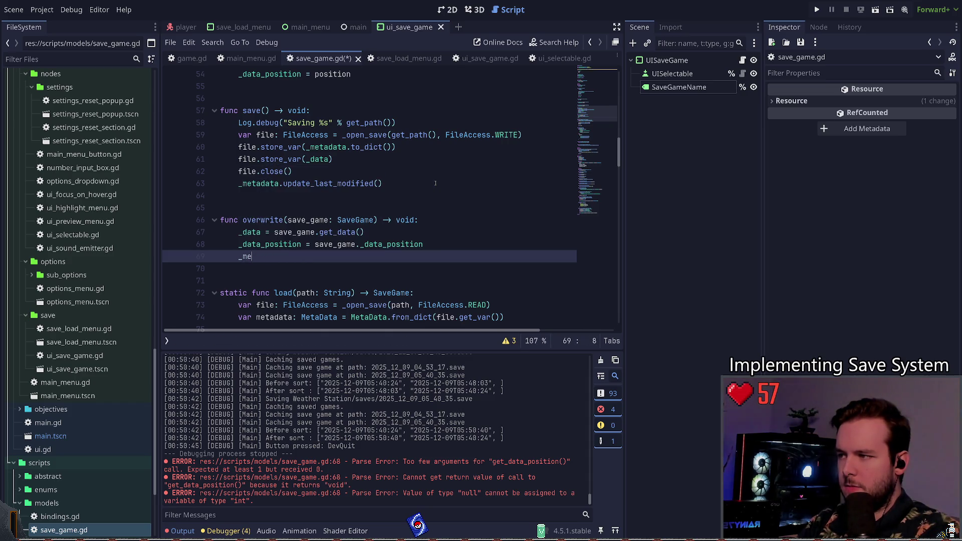
scroll(436, 183, up, 15)
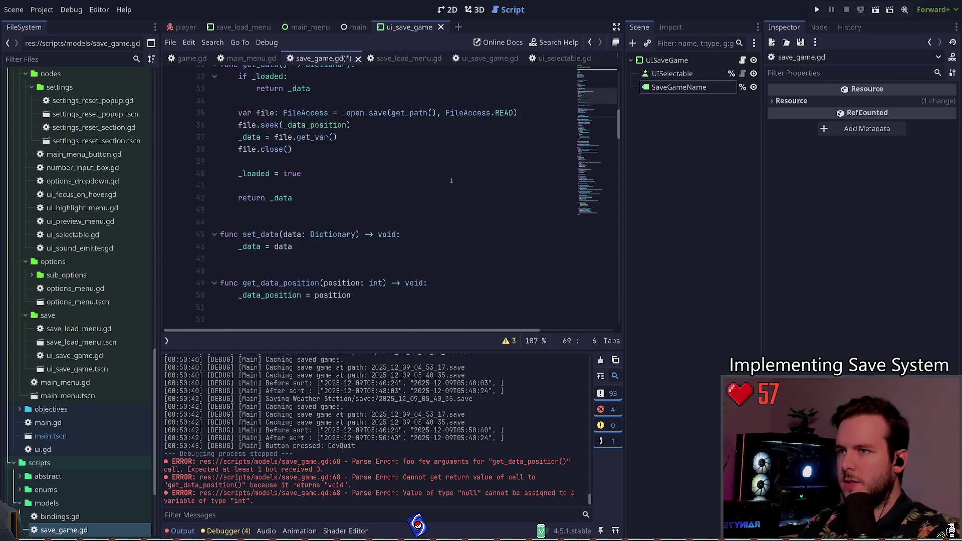
scroll(340, 160, down, 15)
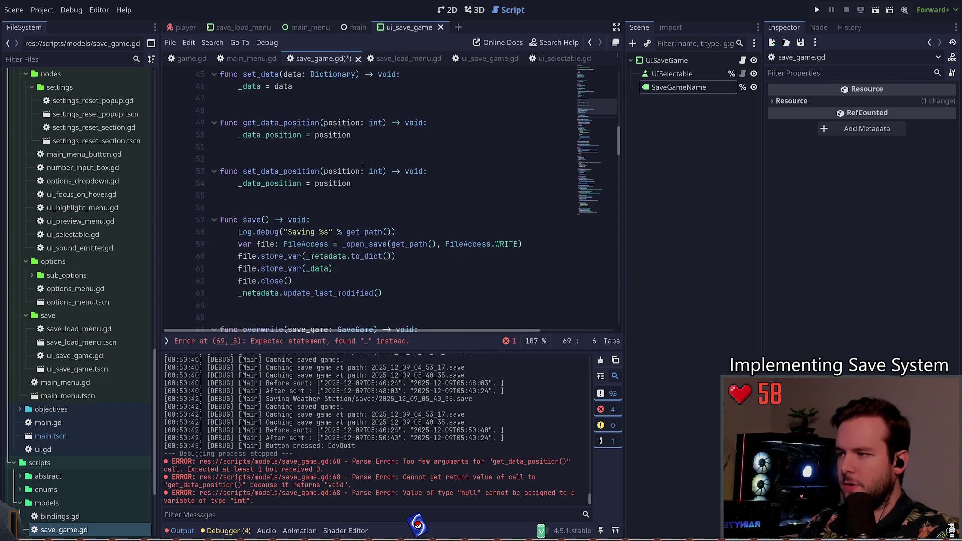
key(alt+Up)
key(alt+Up)
Write `_metadata = save_game.get_metadata()` there and save the script.
text(metadata = save_game.)
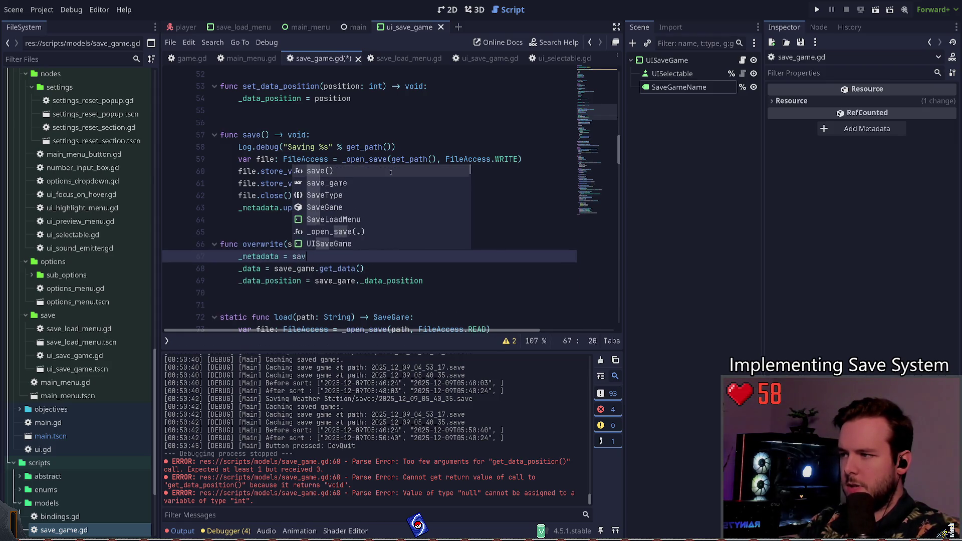
text(meta)
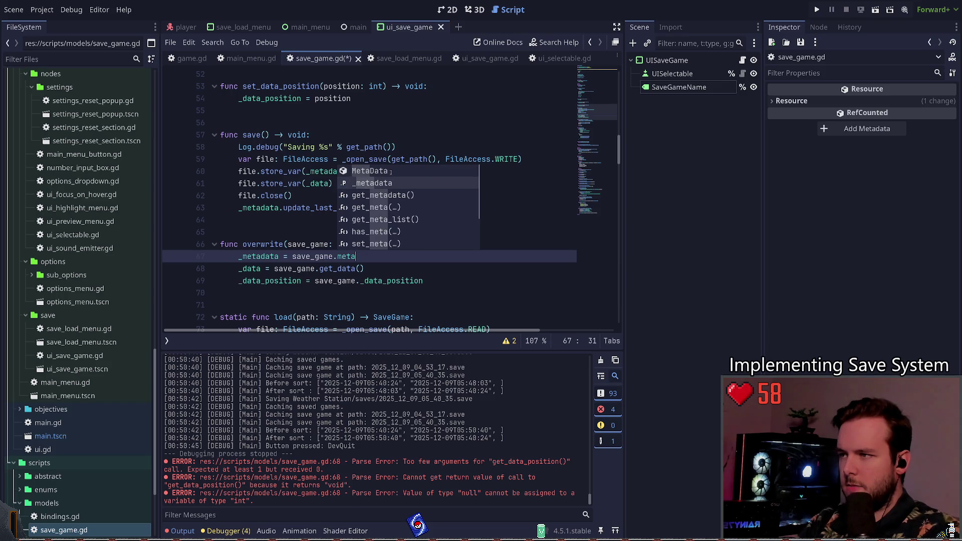
key(Down)
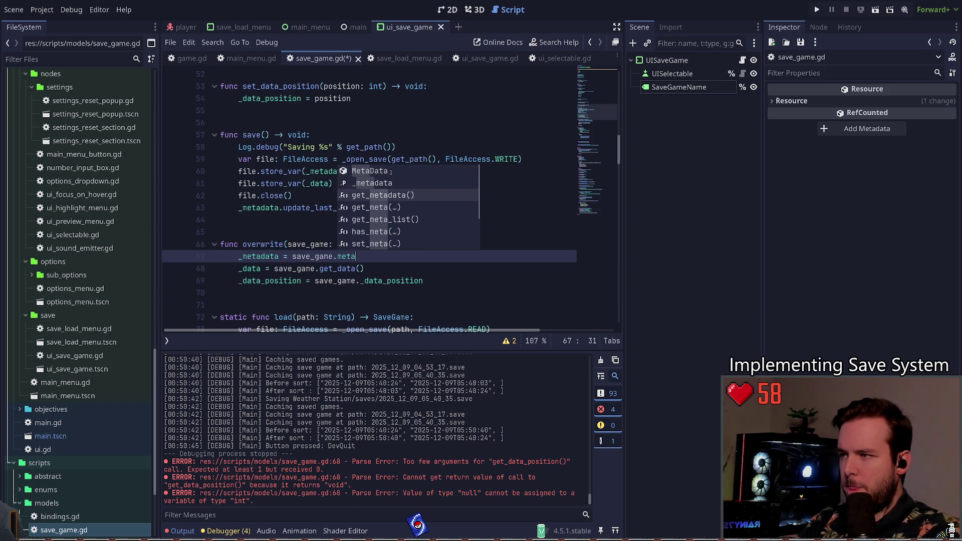
key(Return)
text(.clon)
key(BackSpace)
key(BackSpace)
key(BackSpace)
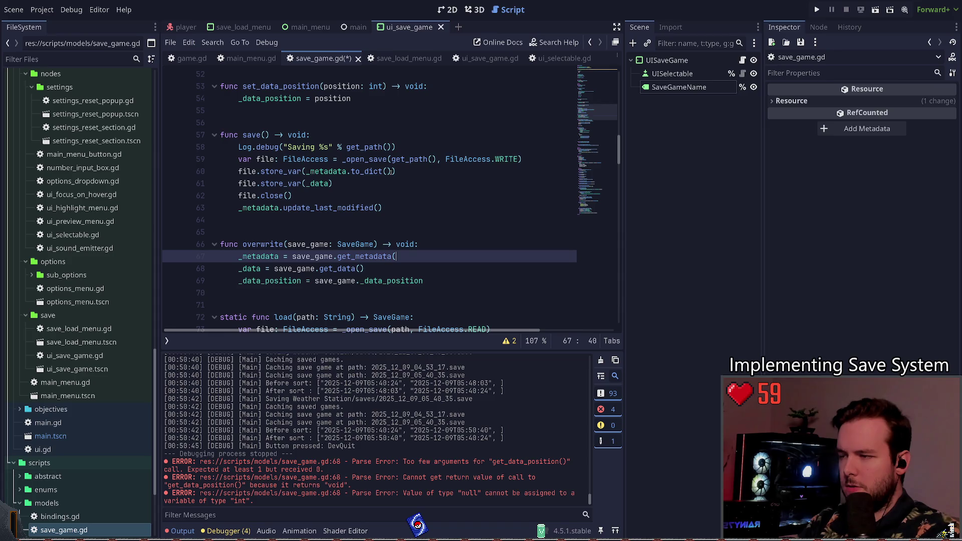
text(.)
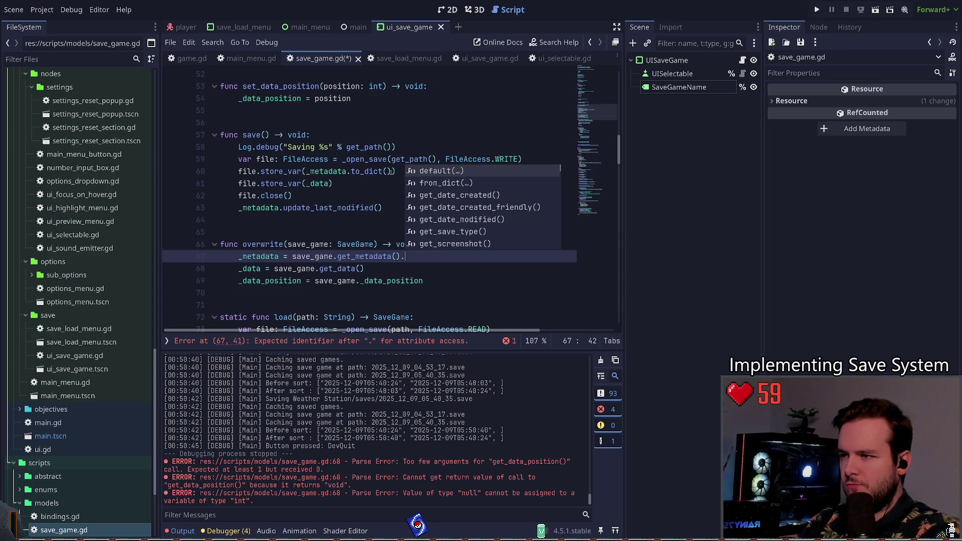
text(du)
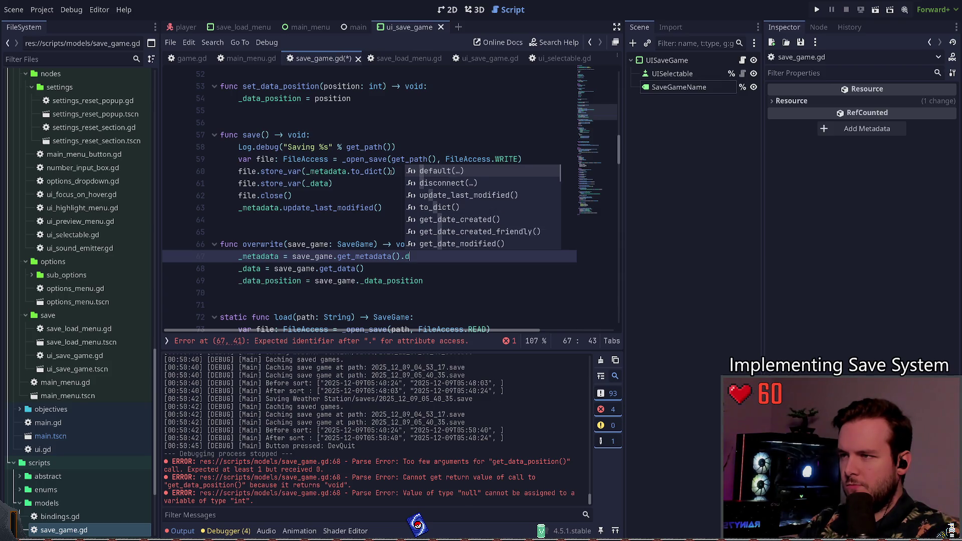
key(BackSpace)
key(BackSpace)
key(BackSpace)
key(ctrl+s)
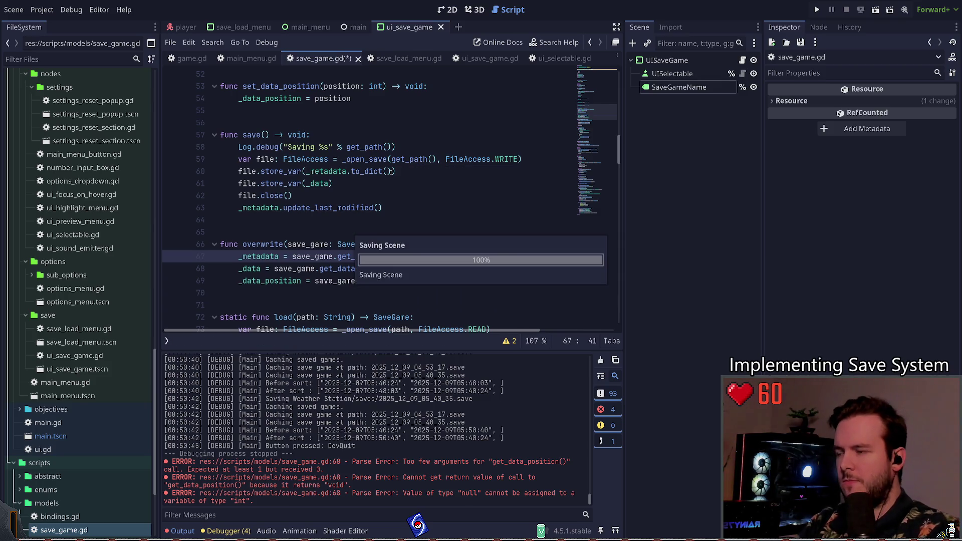
click(309, 256)
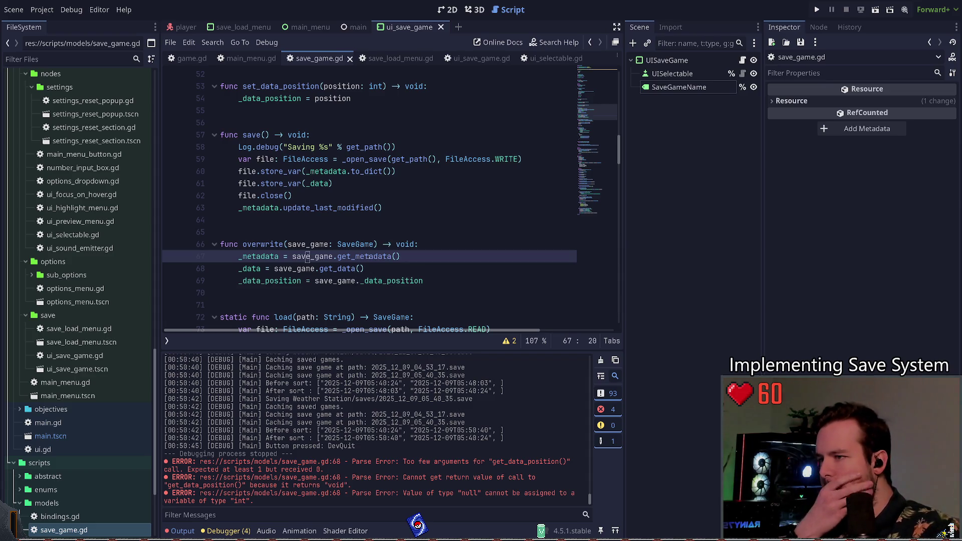
Inspect the get_metadata() definition, briefly trying a clone call on `return _metadata`.
ctrl+click(368, 256)
click(350, 210)
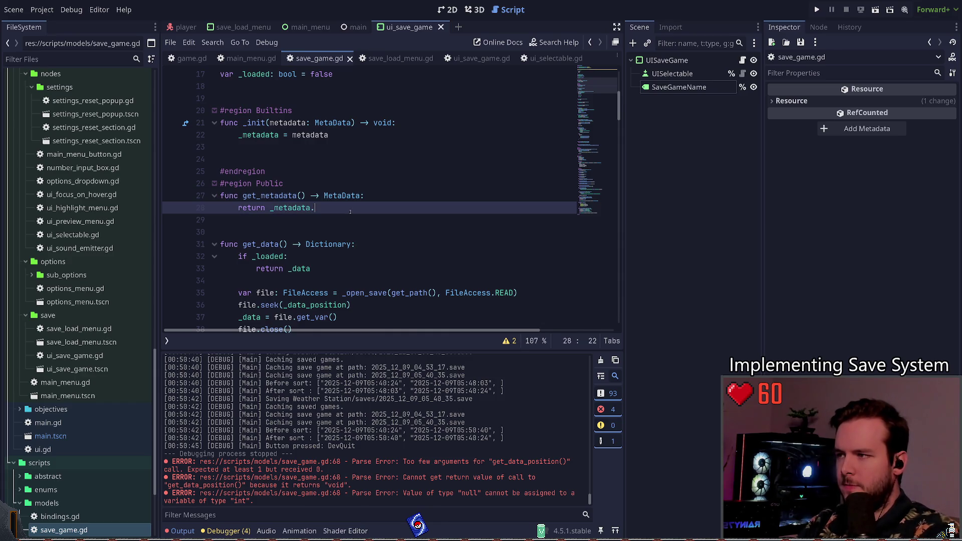
text(.d)
key(BackSpace)
text(clon)
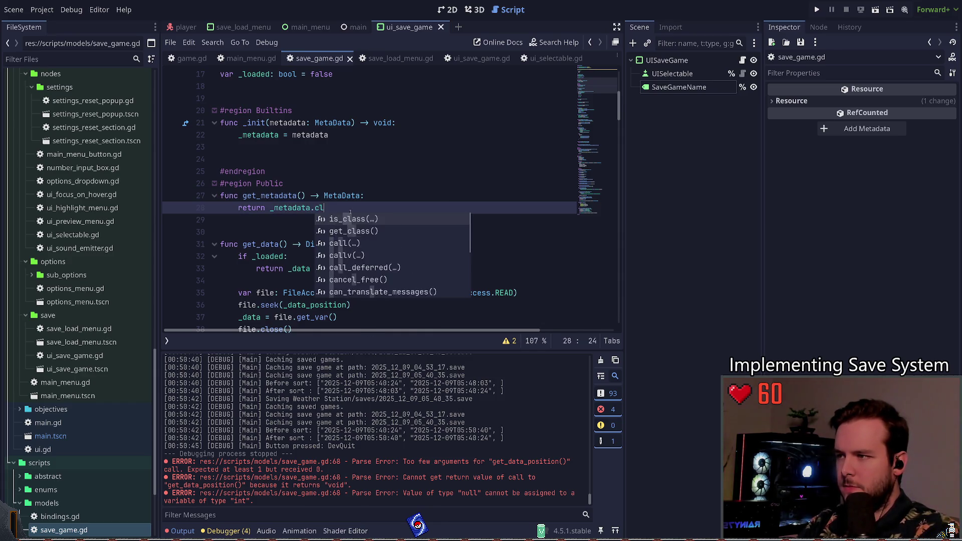
key(BackSpace)
key(BackSpace)
key(BackSpace)
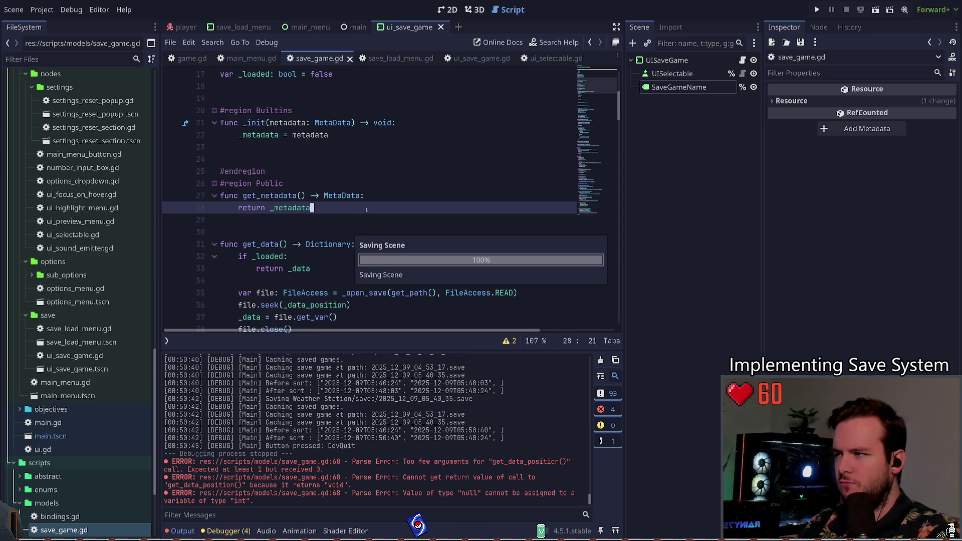
Jump to the MetaData class and add `extends RefCounted` under its declaration.
scroll(358, 221, up, 5)
click(359, 135)
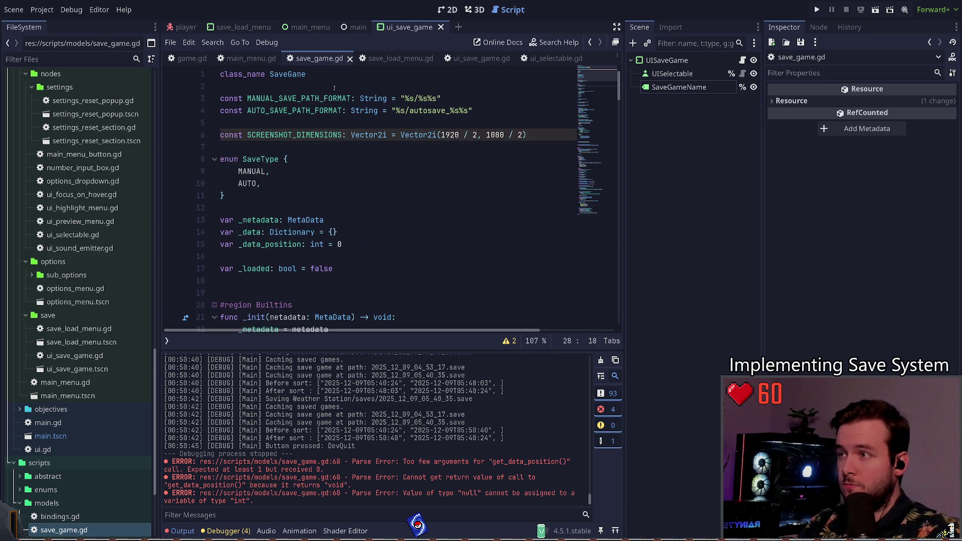
scroll(326, 95, down, 5)
scroll(304, 117, up, 2)
ctrl+click(305, 111)
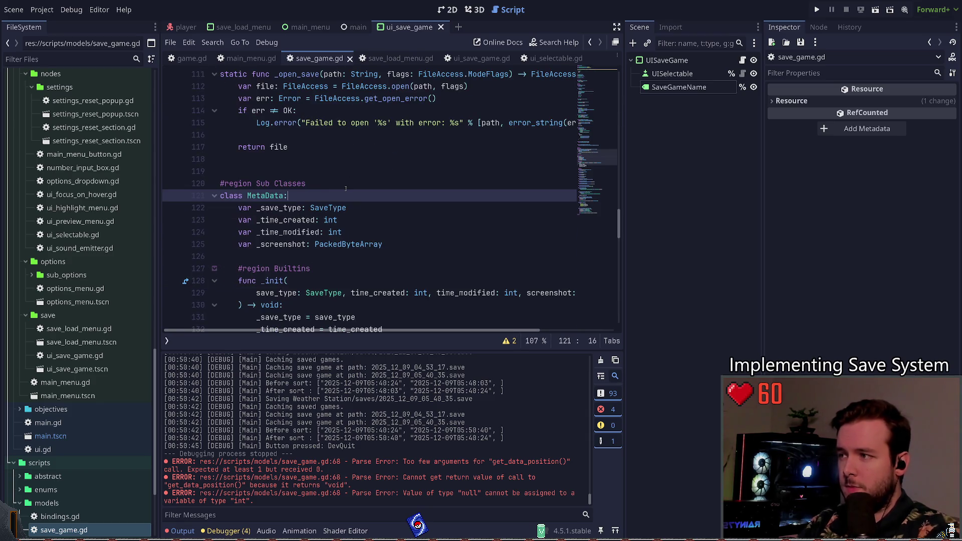
key(Return)
text(xt)
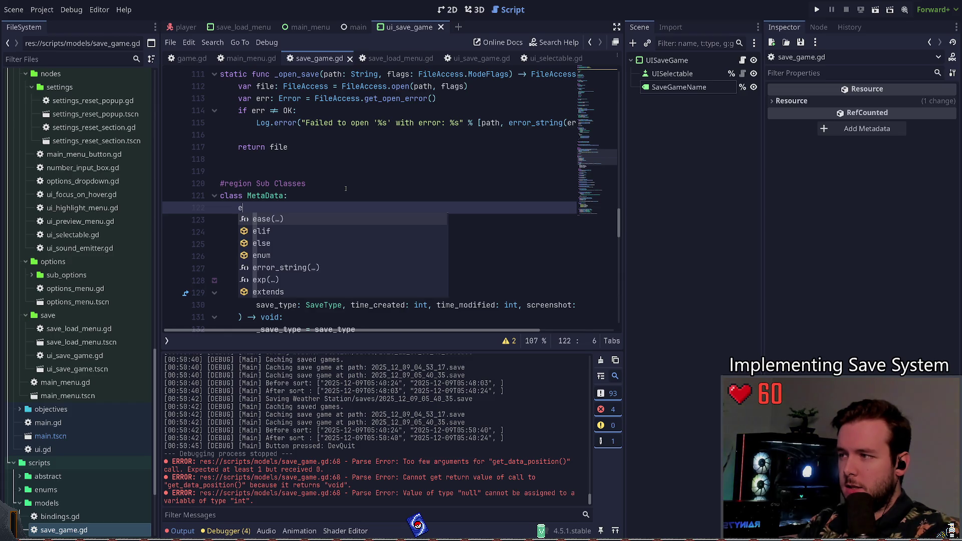
key(Return)
text(R)
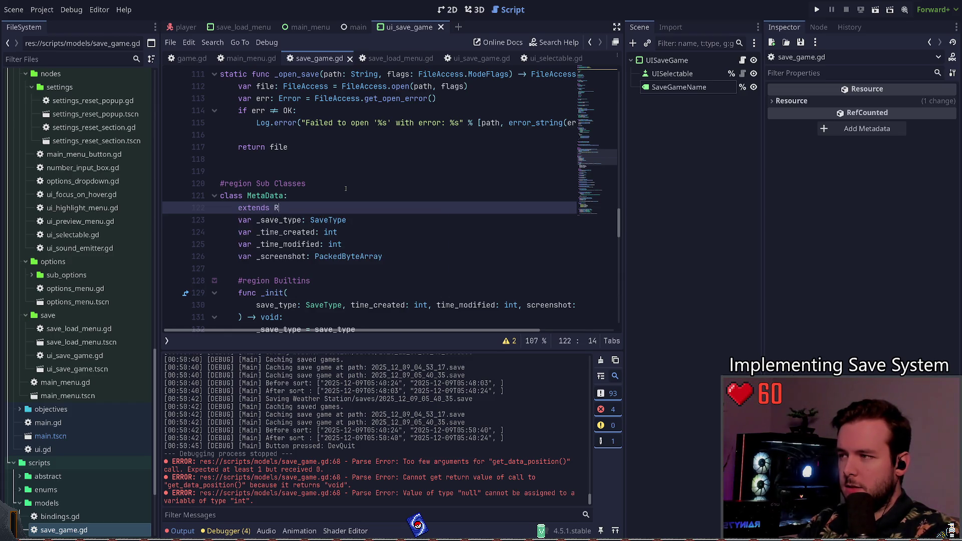
text(efCoun)
key(Return)
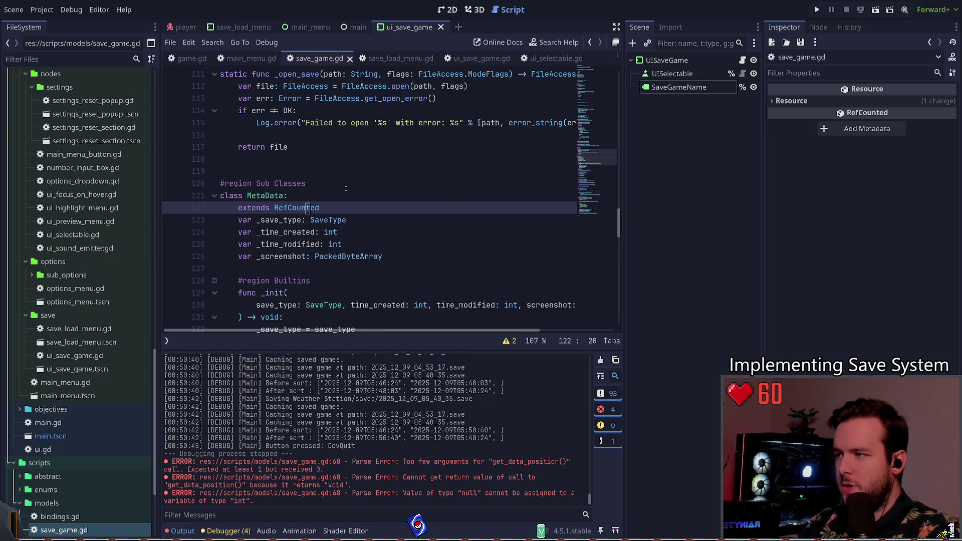
Scroll through save_game.gd to review the MetaData class with its new extends line.
scroll(346, 188, up, 10)
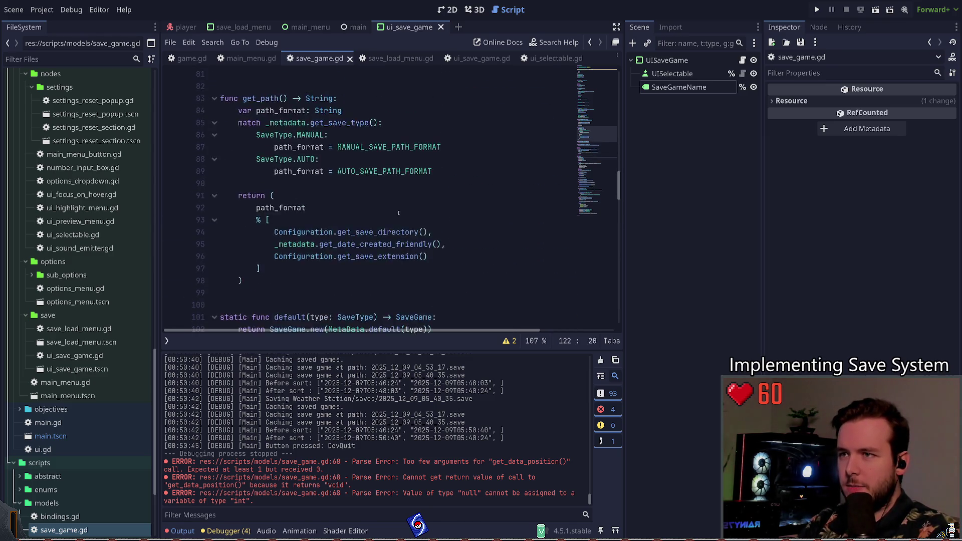
scroll(398, 213, up, 7)
scroll(389, 221, up, 5)
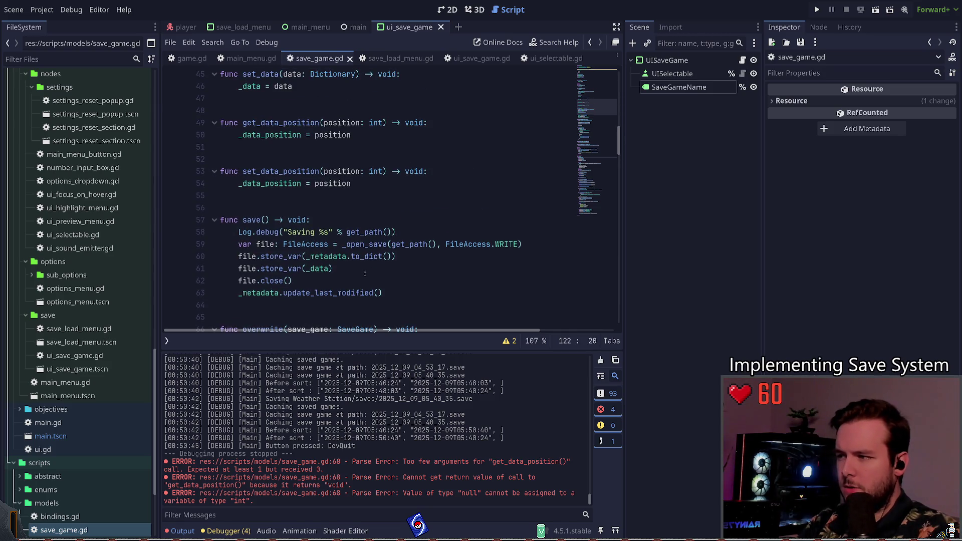
scroll(397, 274, up, 10)
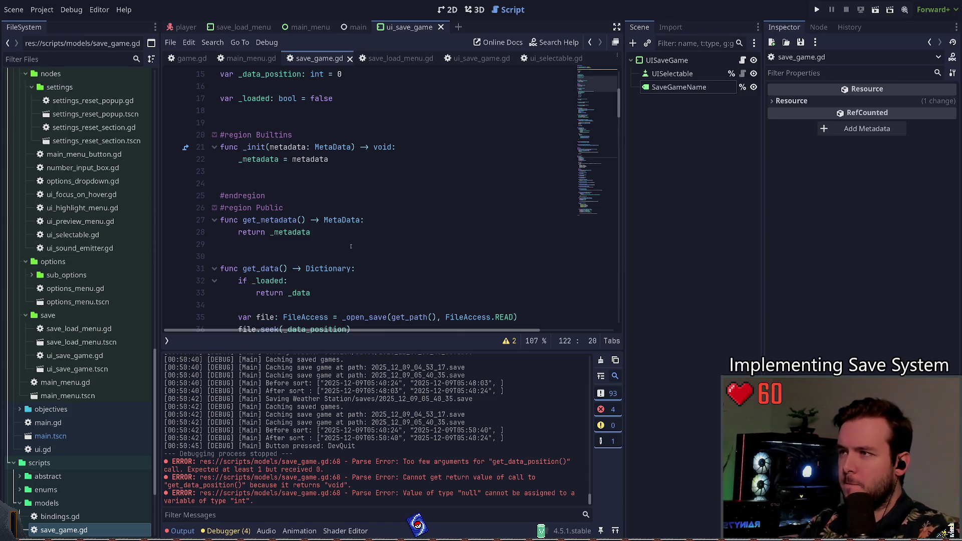
scroll(344, 166, up, 3)
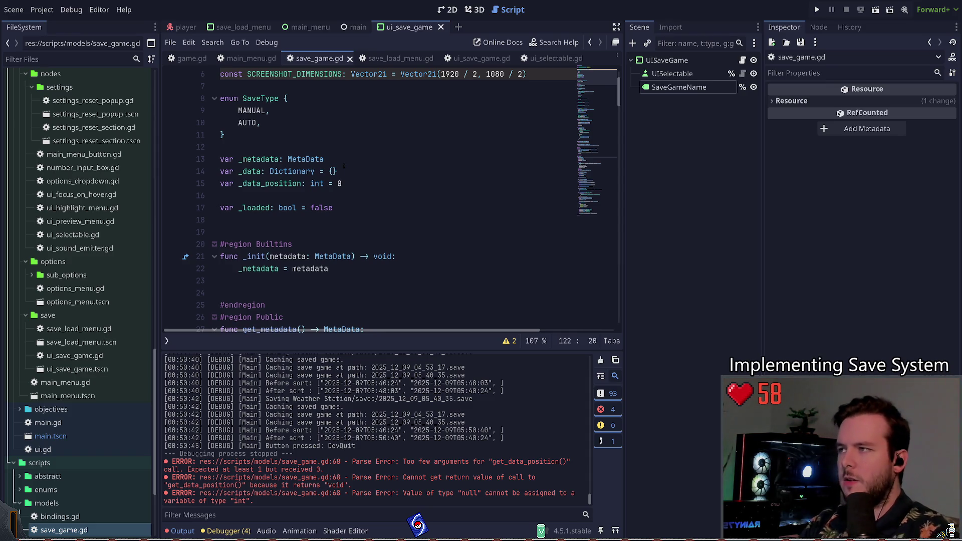
drag(596, 80, 596, 157)
scroll(597, 157, down, 3)
click(372, 150)
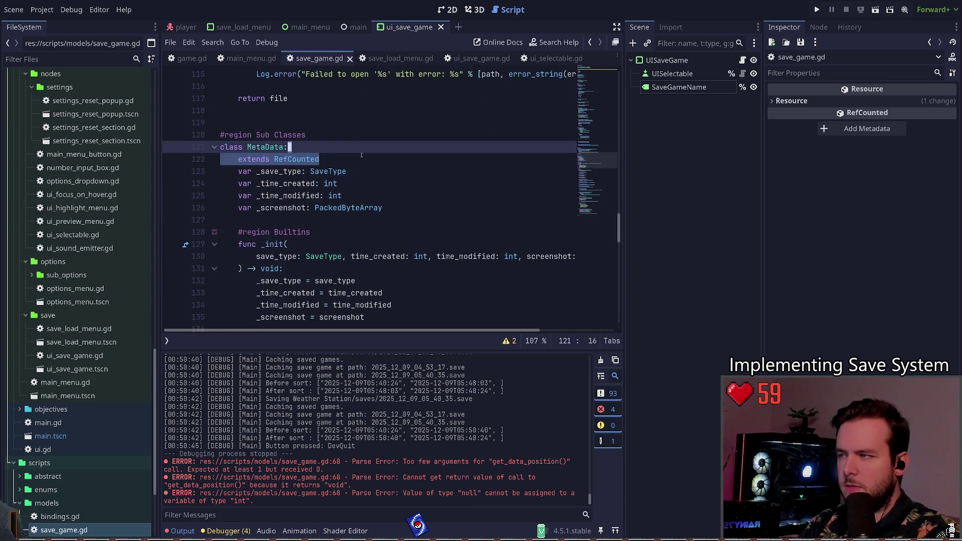
scroll(372, 158, down, 5)
scroll(373, 159, down, 3)
scroll(380, 170, up, 15)
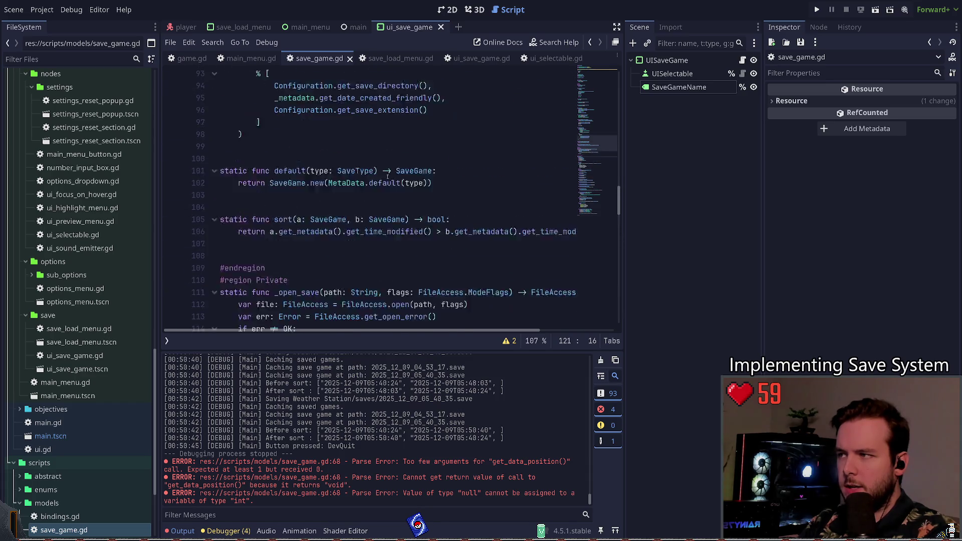
scroll(589, 151, up, 2)
scroll(589, 151, down, 4)
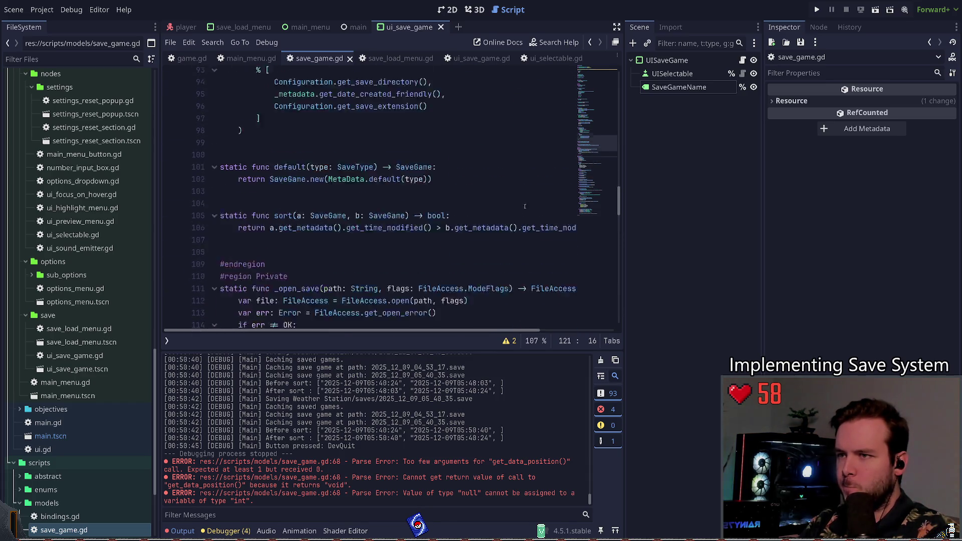
mouse_move(588, 151)
mouse_down()
mouse_move(609, 181)
mouse_move(612, 172)
mouse_move(625, 210)
mouse_move(626, 179)
mouse_up()
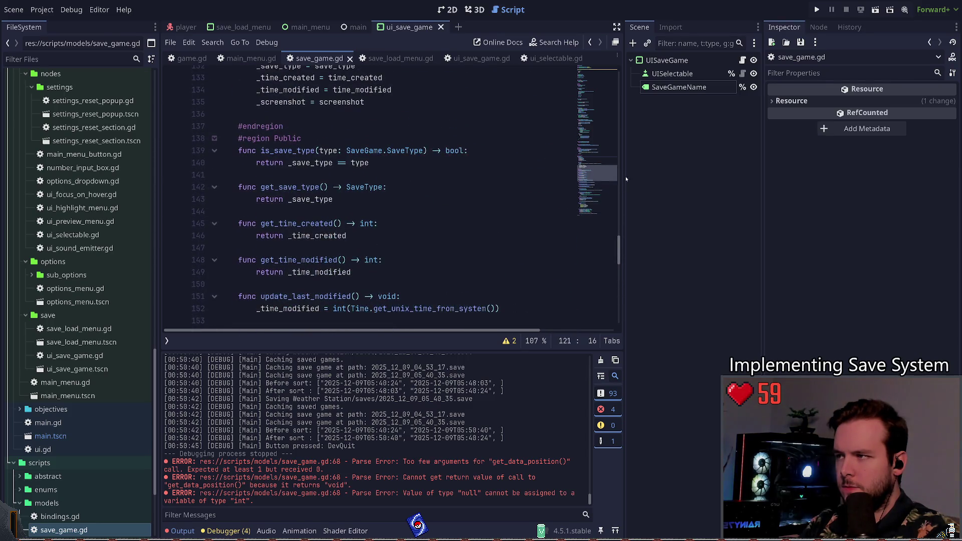
Tidy blank lines under #region Public and make room after the screenshot setter.
click(434, 139)
key(Down)
key(Return)
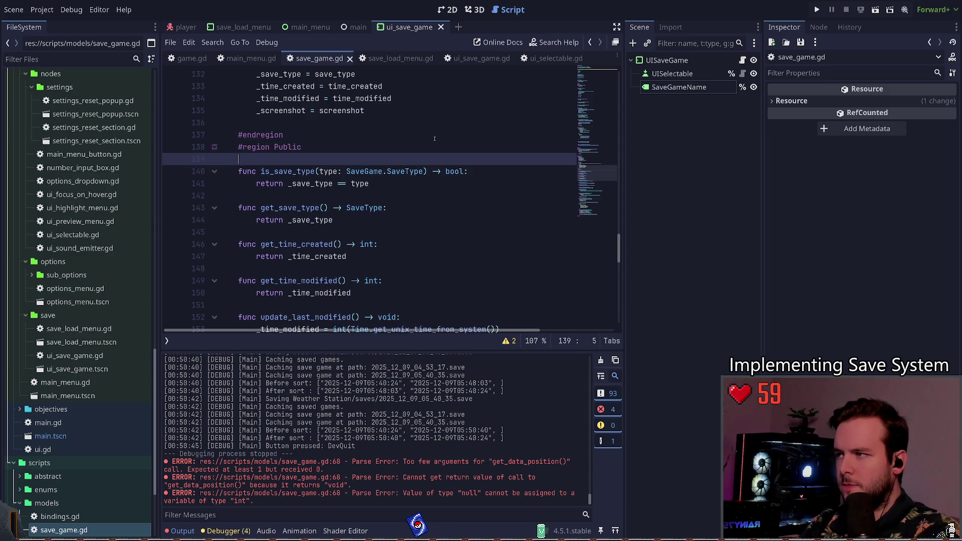
key(ctrl+shift+k)
key(Down)
key(Down)
key(Down)
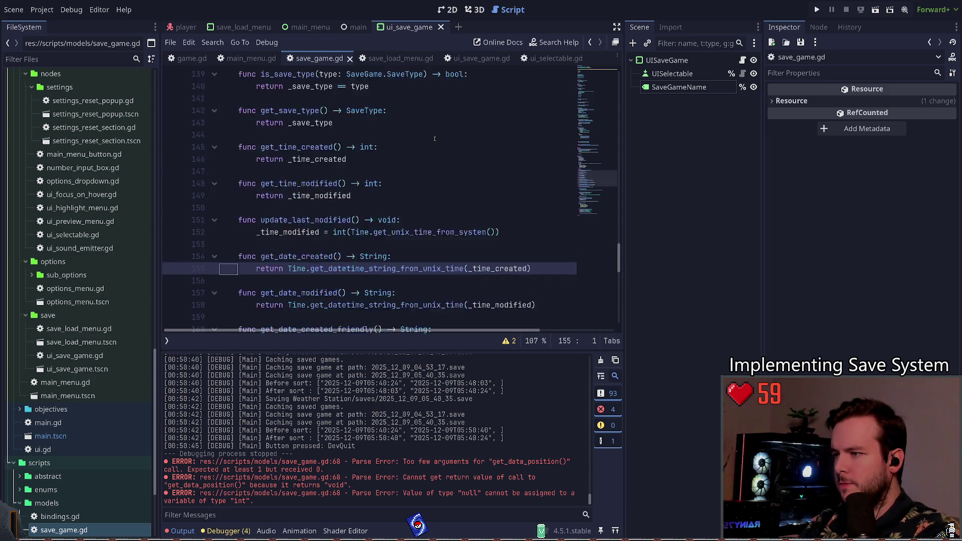
key(Down)
key(Down)
key(Down)
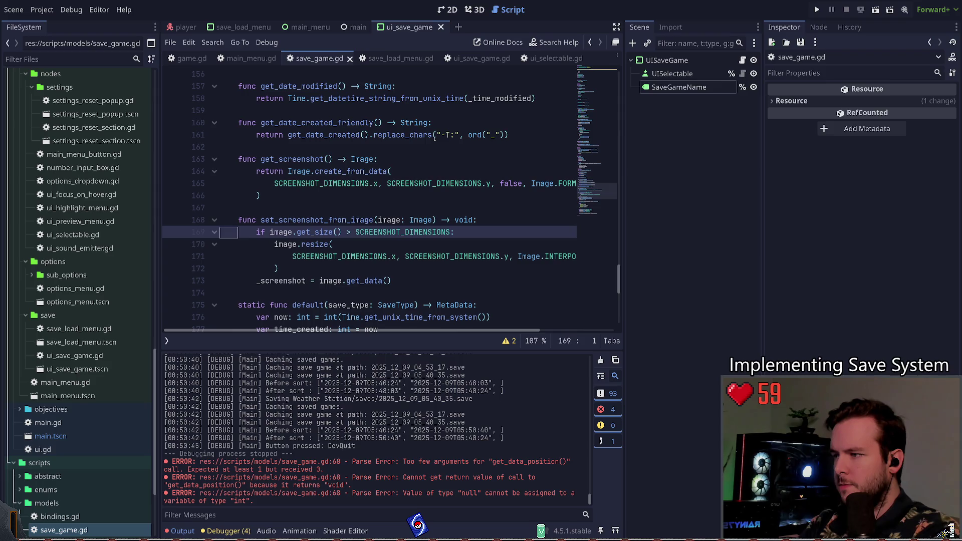
key(End)
key(Return)
key(Return)
Declare `func overwrite(metadata: MetaData) -> void:` in the MetaData class.
text(func overw)
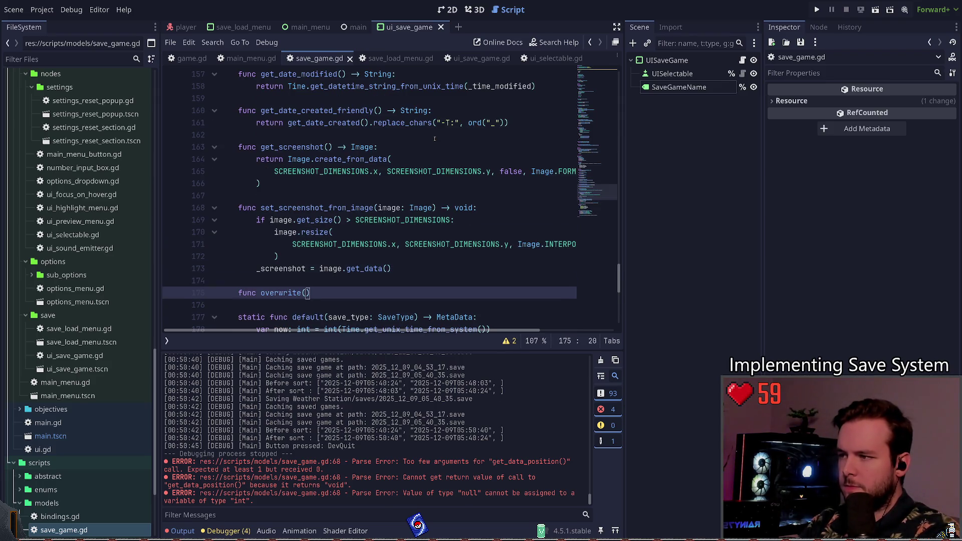
scroll(434, 139, down, 1)
key(Left)
text(metadata: Met)
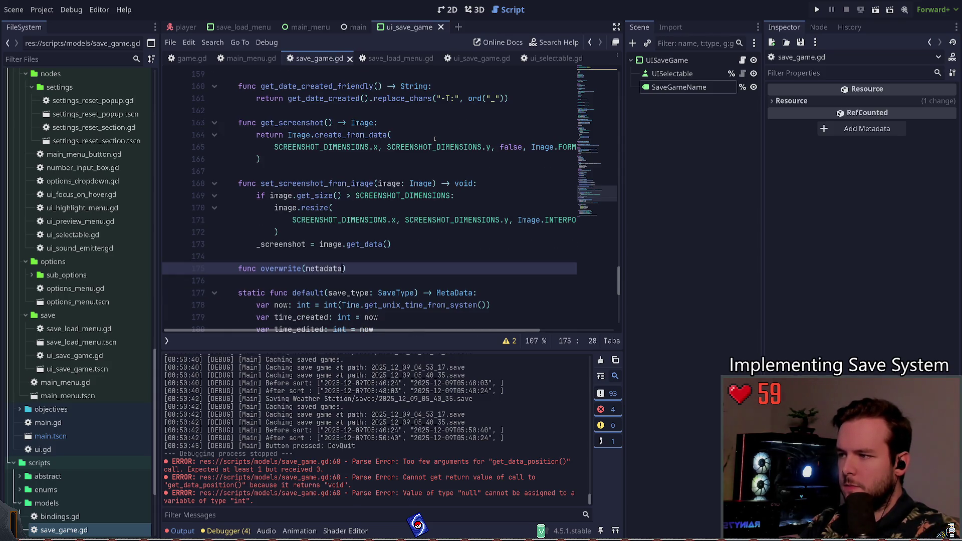
text(aData) -> v)
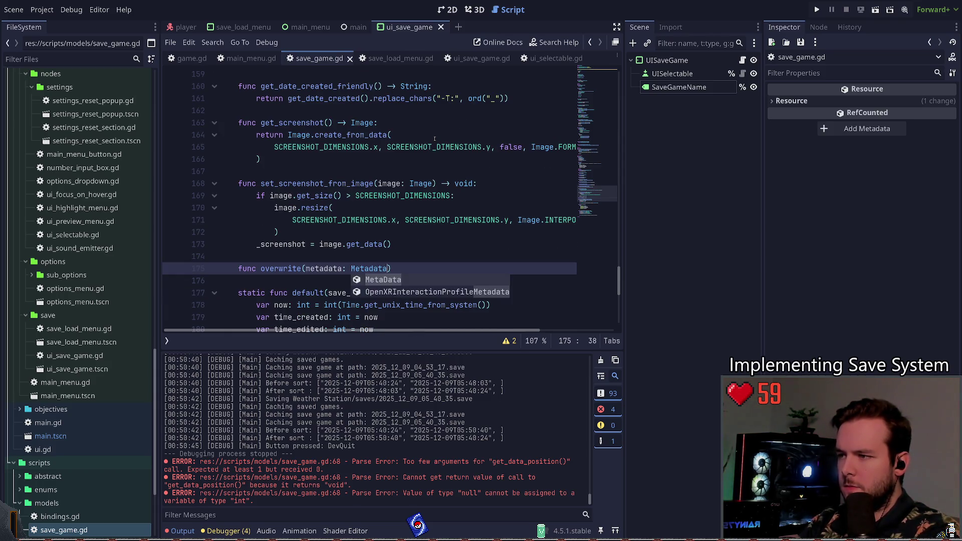
text(oi)
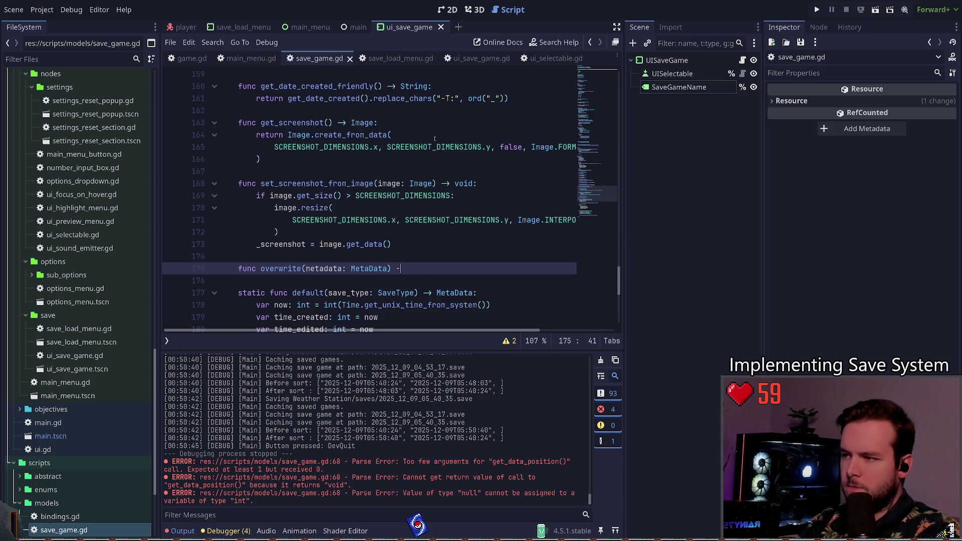
text(d:)
key(Return)
Fill the body with assignments to _save_type, _time_created, _time_modified and _screenshot.
scroll(353, 151, down, 3)
text(_)
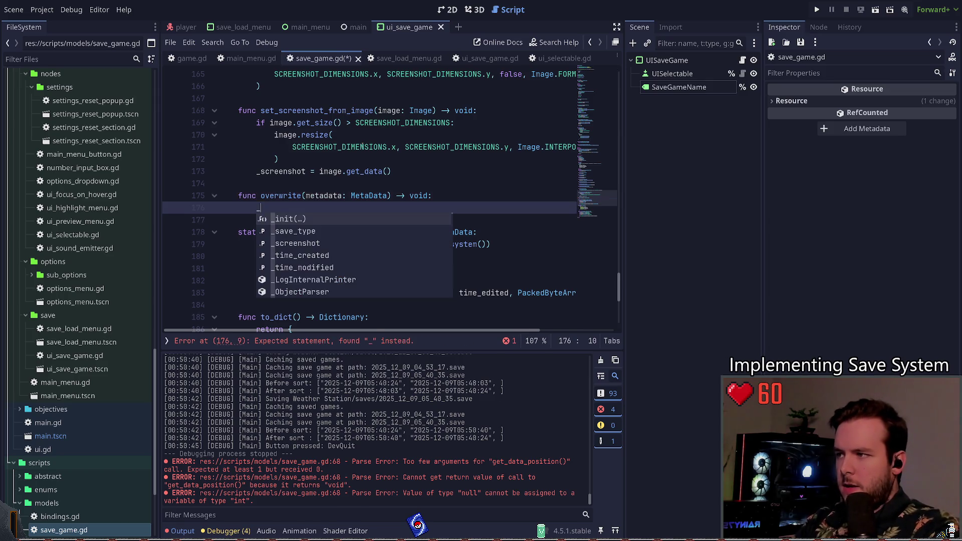
key(Down)
key(Return)
text(= met)
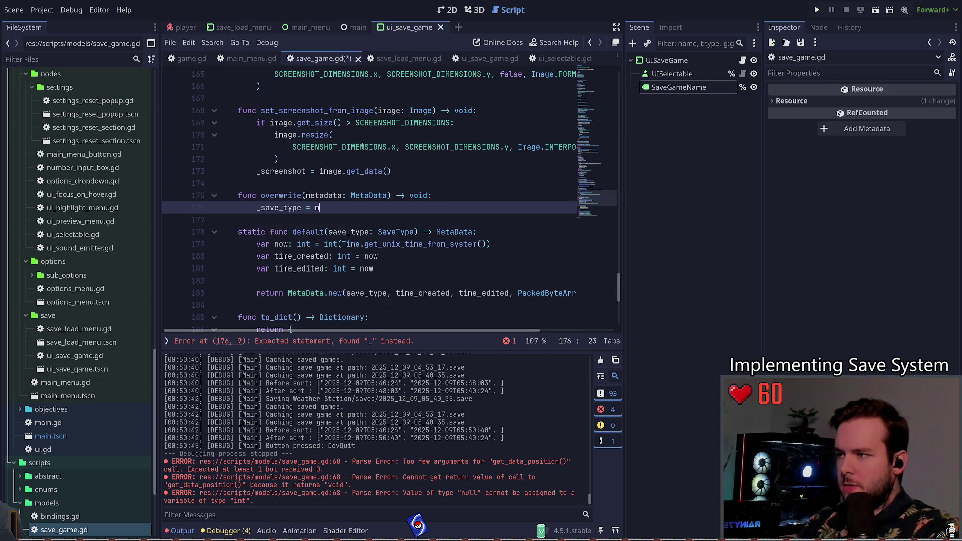
key(Return)
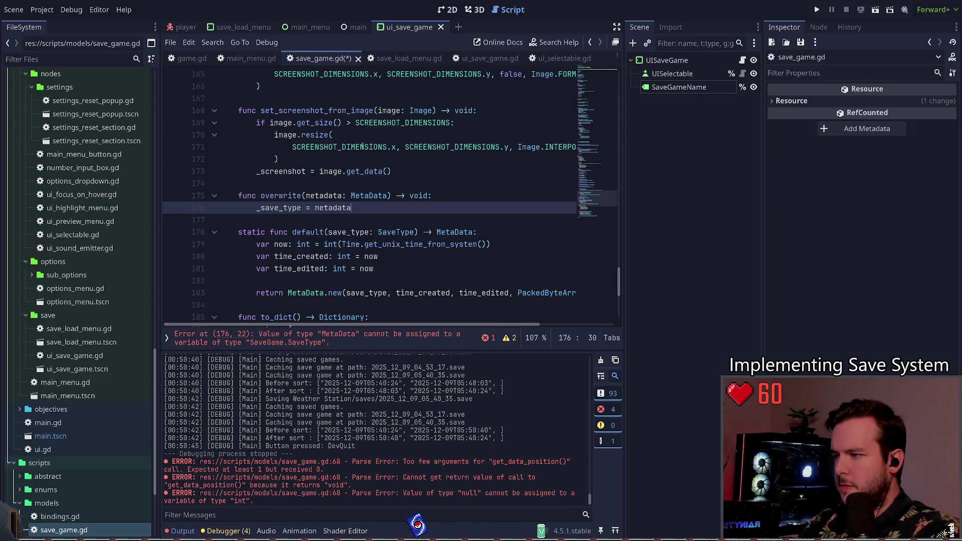
key(Return)
text(_)
key(Down)
key(Down)
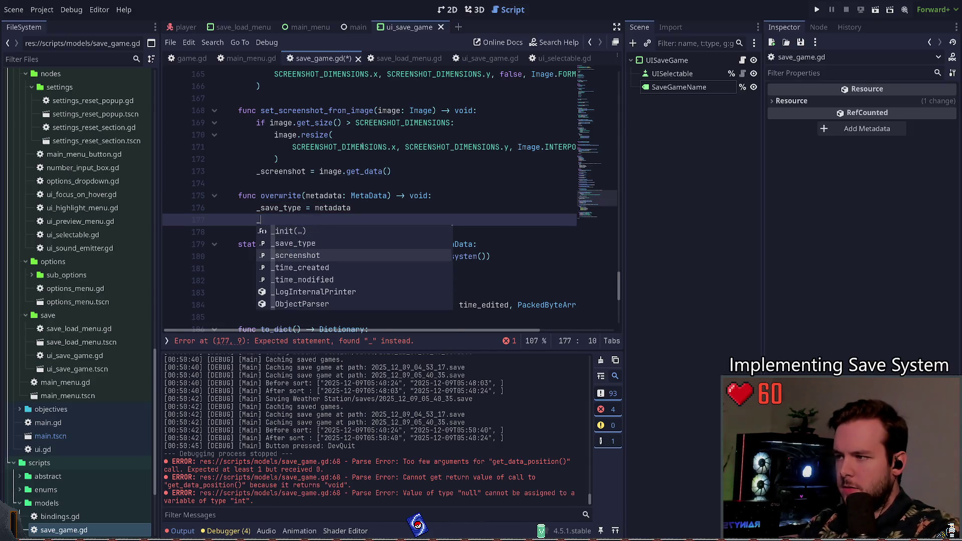
scroll(363, 146, up, 15)
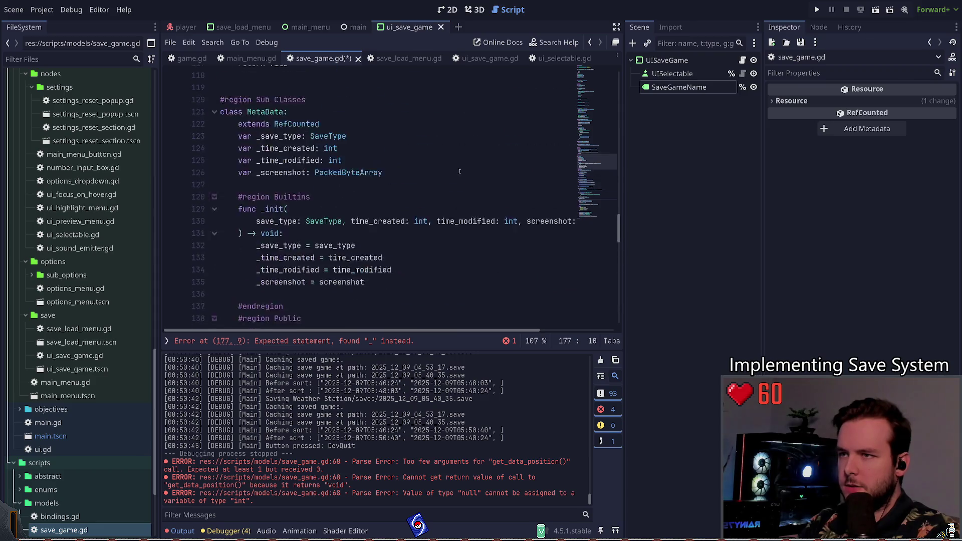
scroll(323, 220, down, 3)
drag(365, 221, 220, 184)
key(ctrl+c)
scroll(306, 253, down, 2)
scroll(306, 253, down, 12)
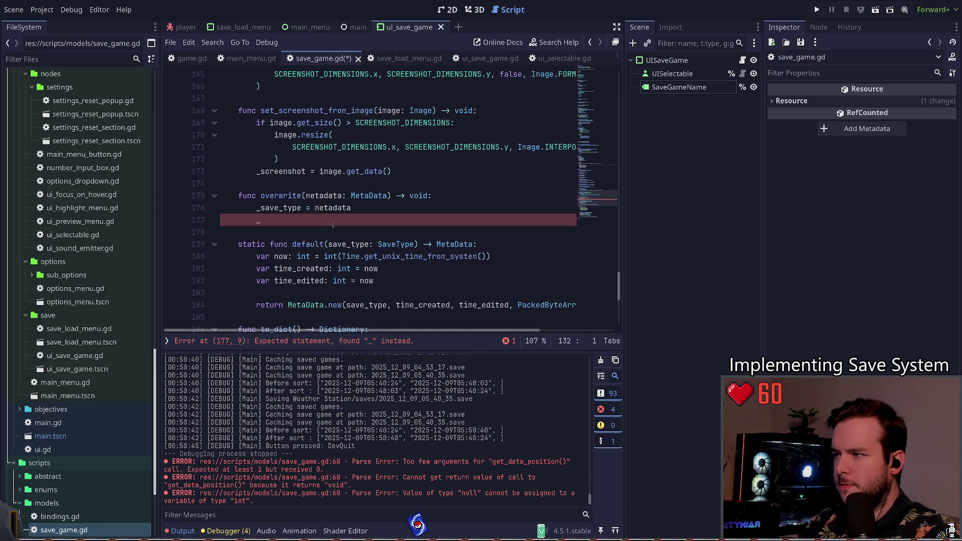
drag(321, 221, 256, 208)
key(ctrl+v)
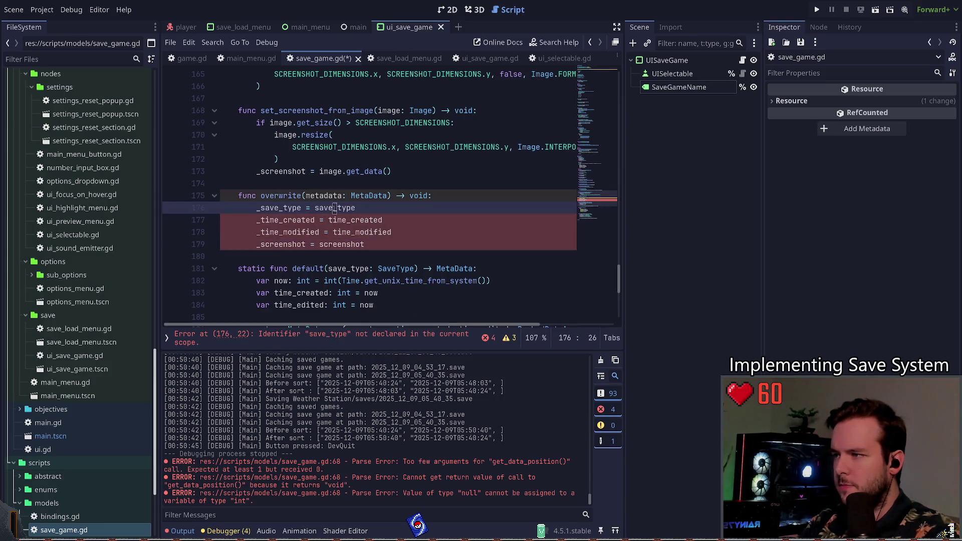
Prefix each assigned value with `metadata.` and save the script.
click(315, 207)
text(me)
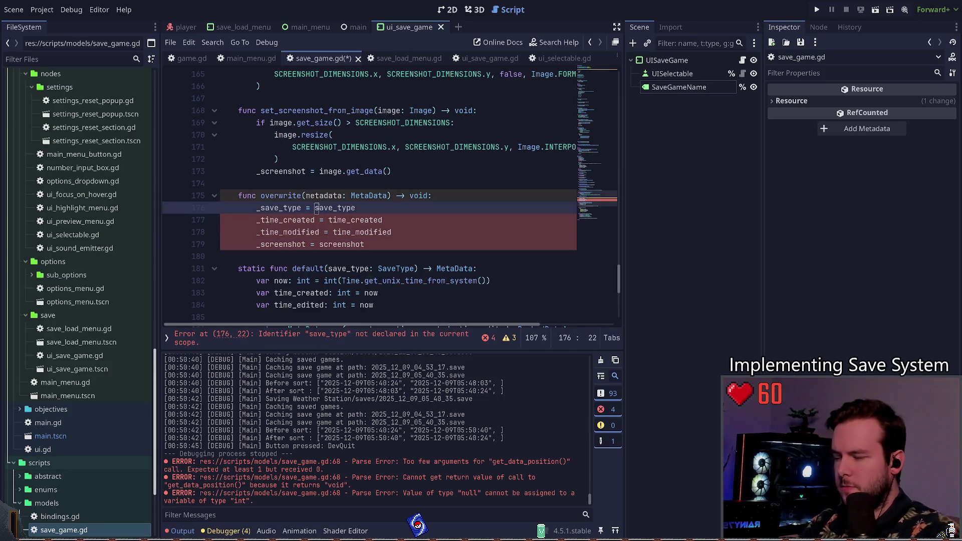
text(tadata.)
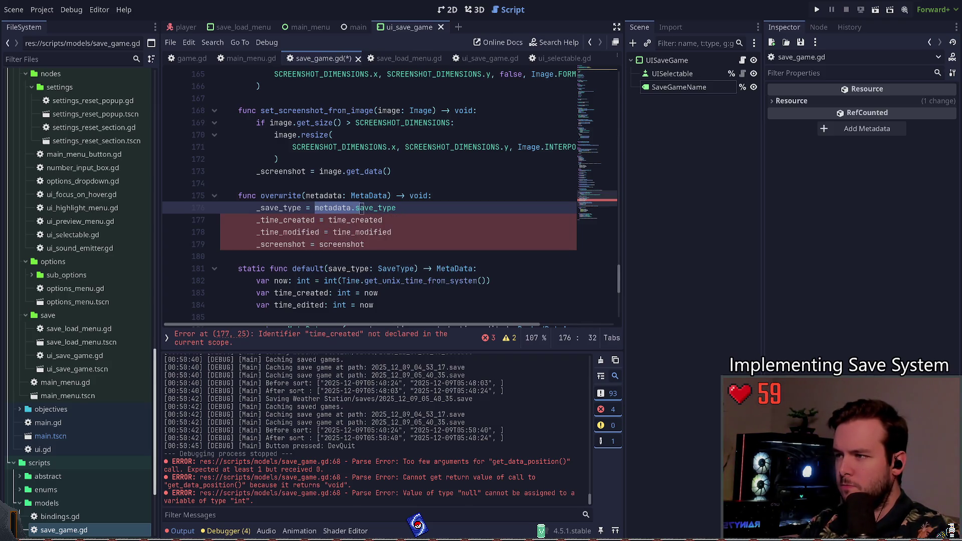
click(329, 220)
text(metadata.)
click(332, 232)
text(metadata.)
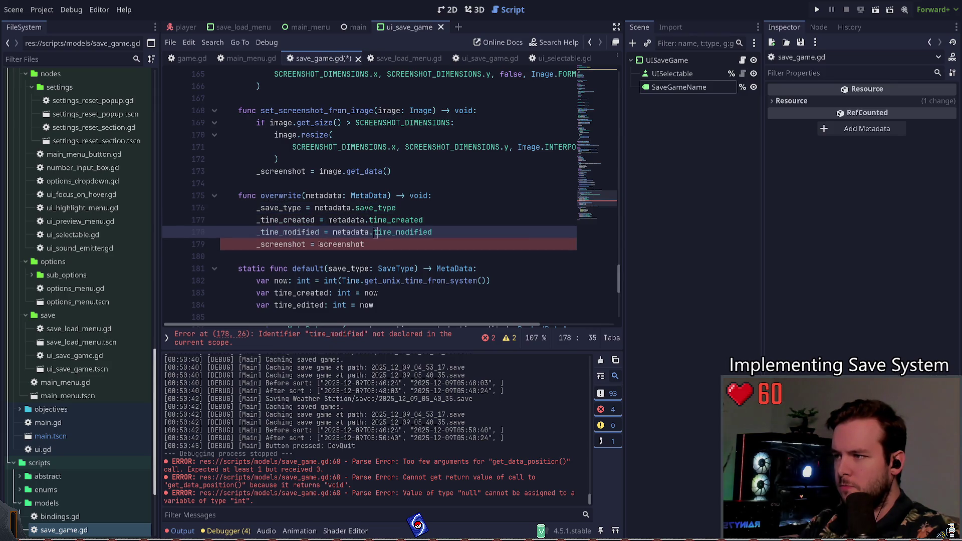
click(319, 244)
text(metadata.)
click(337, 255)
key(ctrl+s)
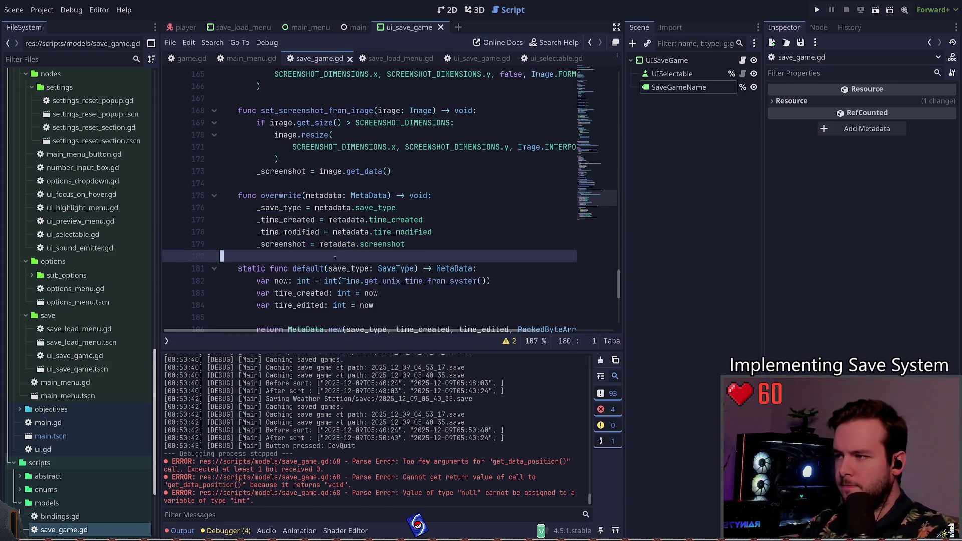
click(460, 193)
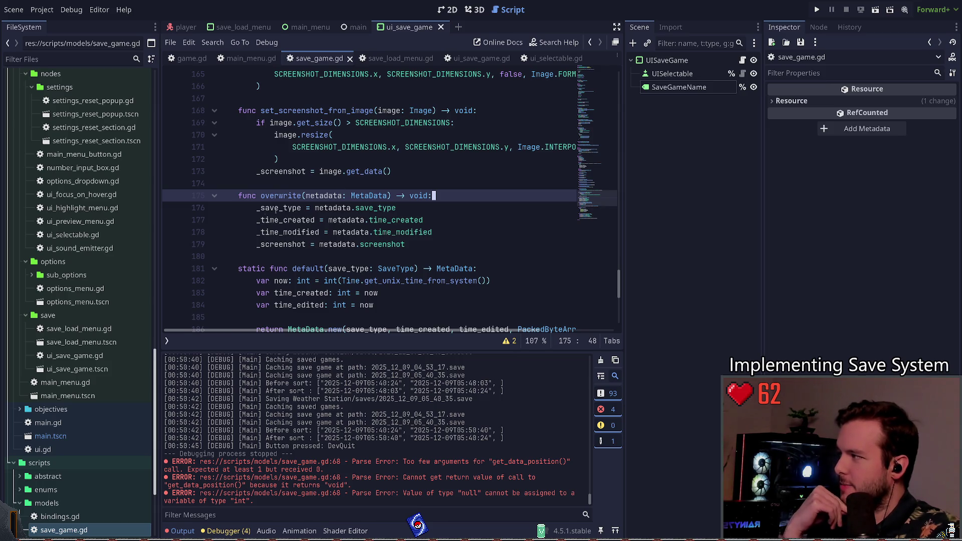
click(327, 262)
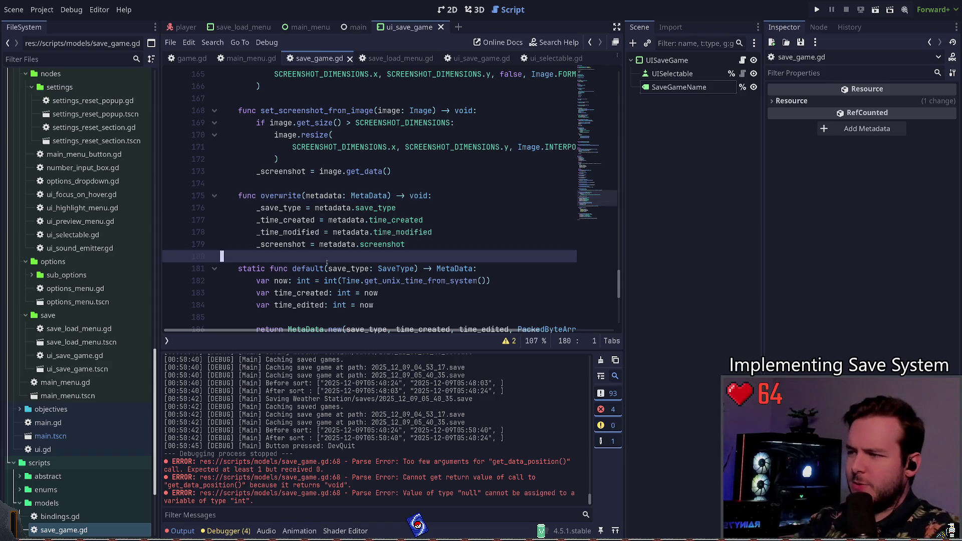
scroll(590, 136, up, 20)
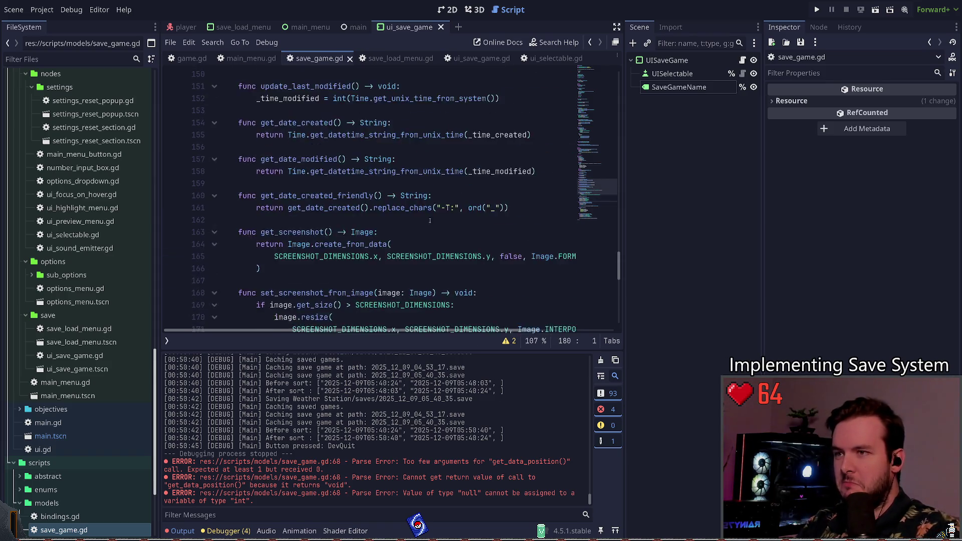
On line 67, replace the _metadata assignment with '_metadata.overwrite(save_game.get_metadata())' via autocomplete.
scroll(590, 135, down, 3)
scroll(407, 197, up, 6)
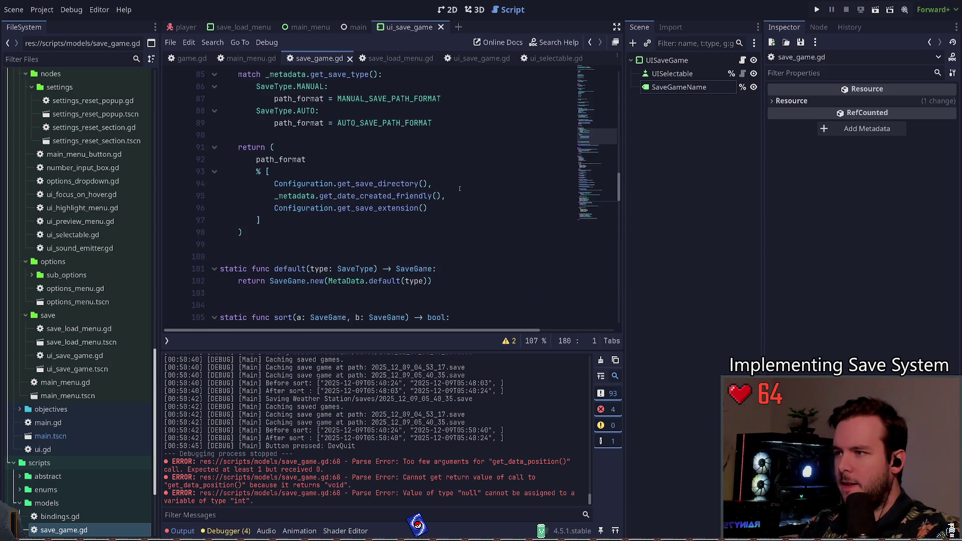
scroll(424, 205, up, 5)
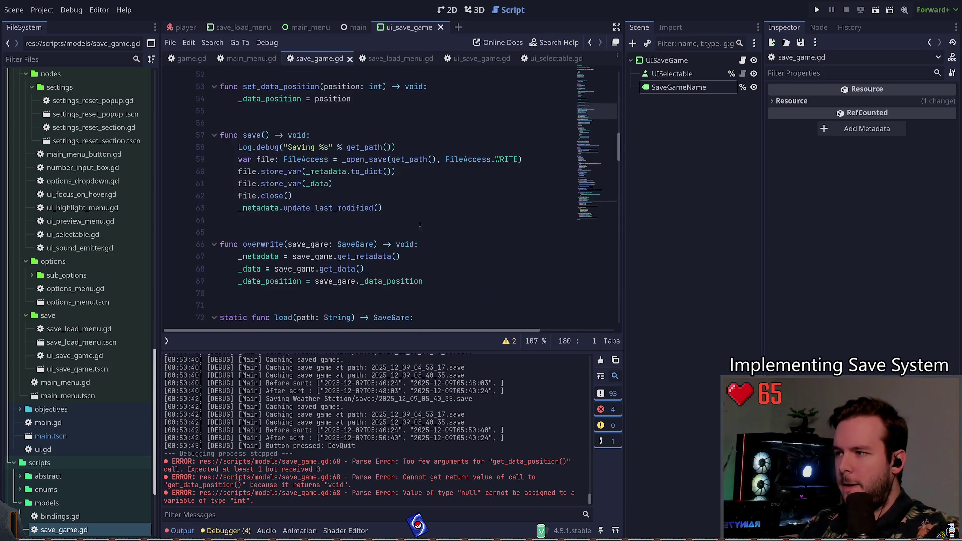
scroll(423, 225, up, 1)
click(415, 268)
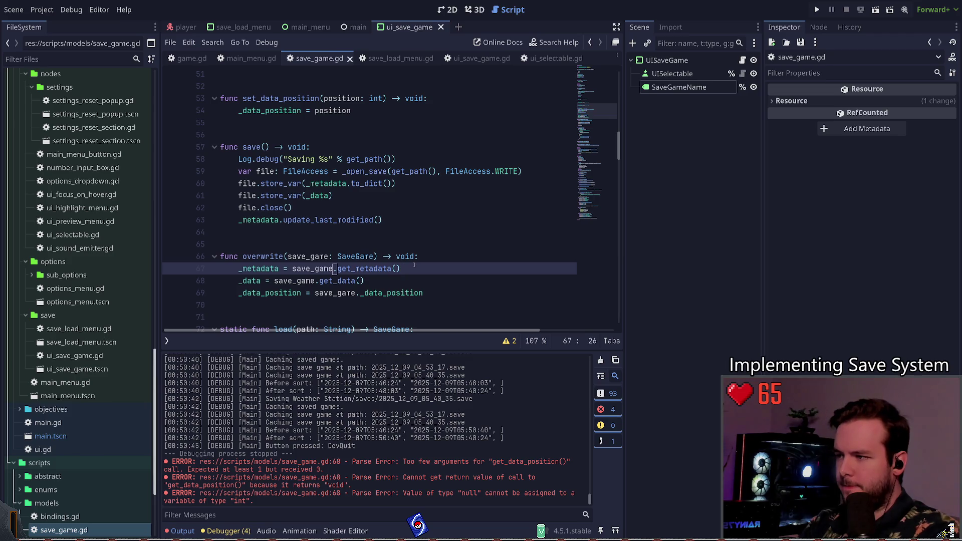
key(Left)
key(Left)
key(Left)
text(.ov)
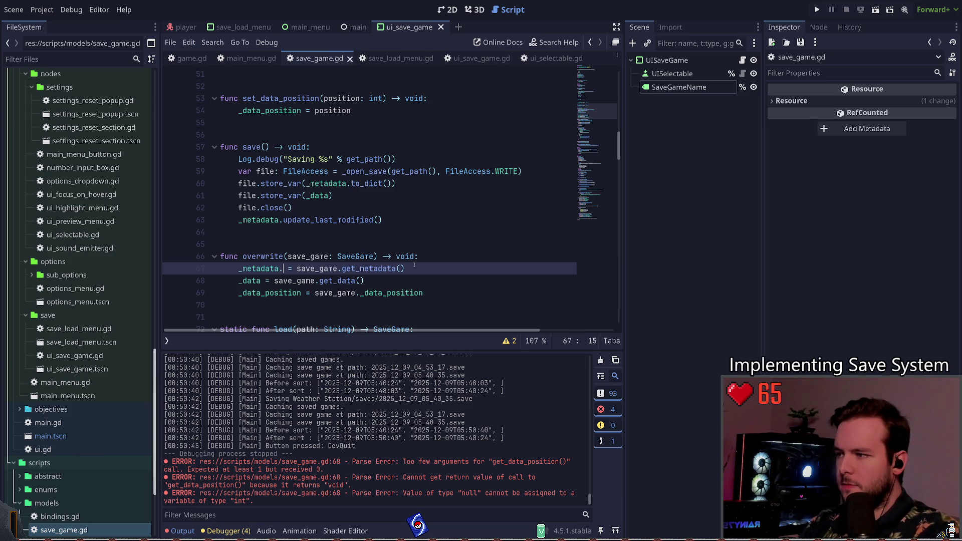
key(Return)
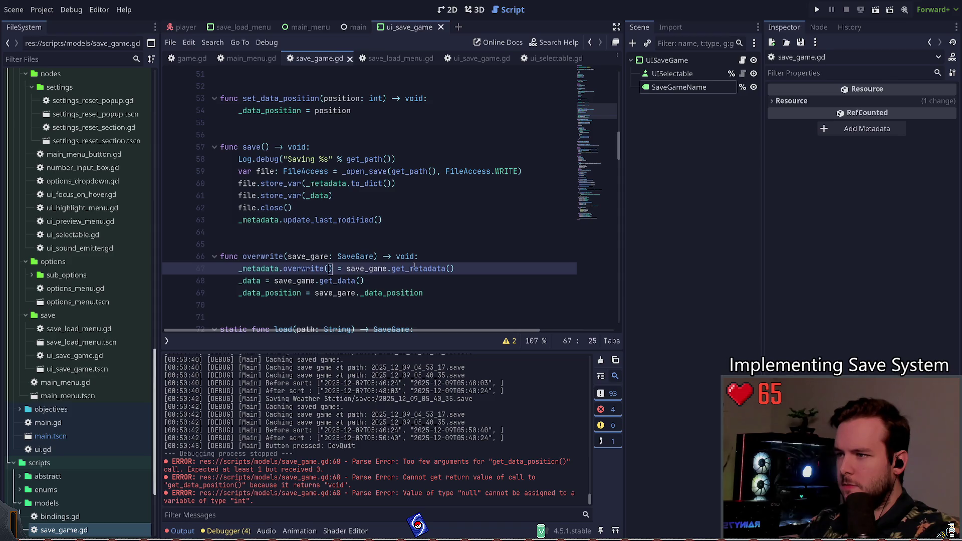
key(Delete)
key(Delete)
key(Delete)
key(End)
text())
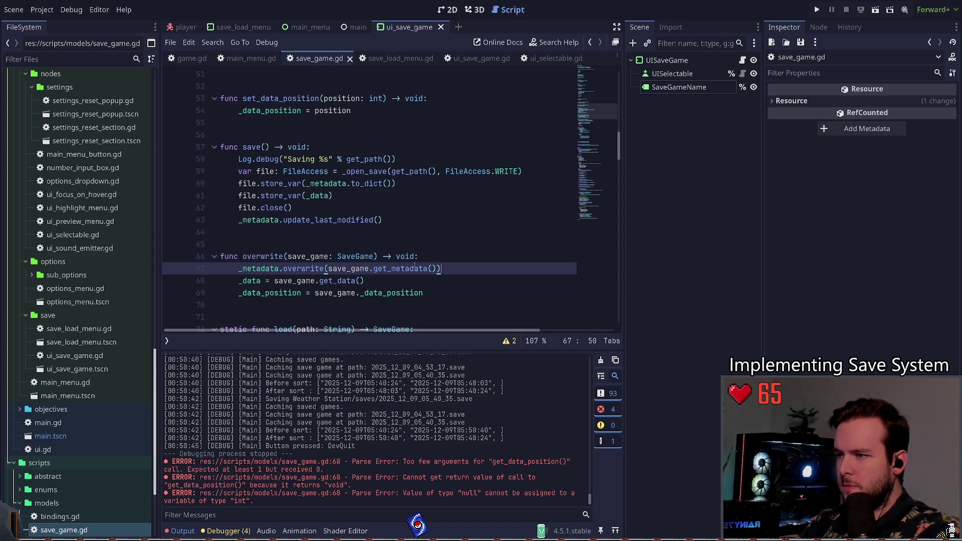
Insert a new empty line below line 67 and clear the stray underscore.
click(309, 269)
scroll(340, 241, down, 1)
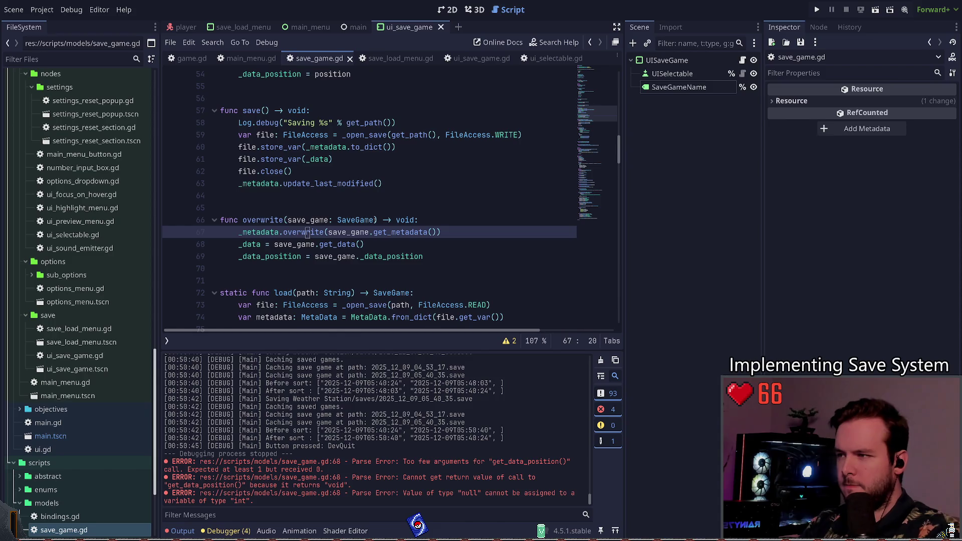
key(End)
key(Return)
key(BackSpace)
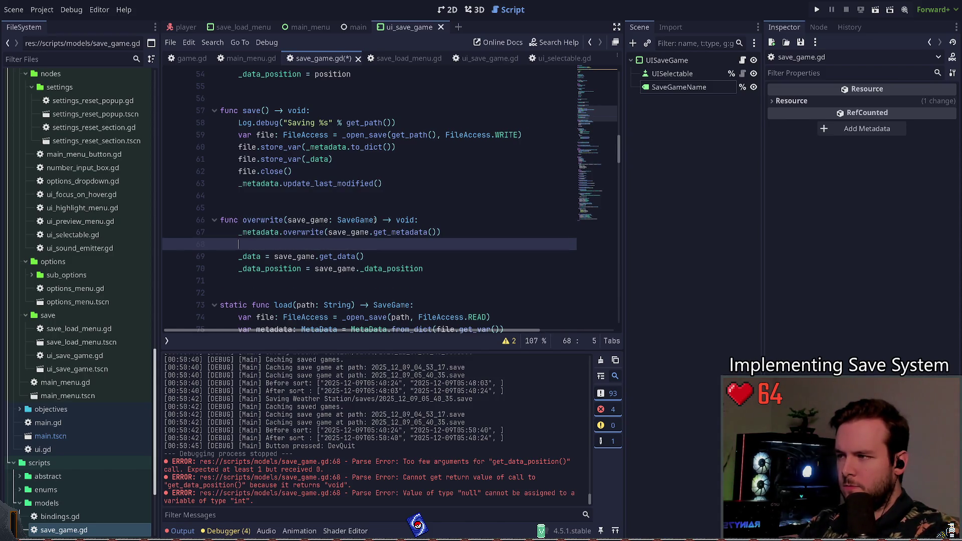
Delete the blank line 68 and save the script.
key(BackSpace)
key(ctrl+shift+k)
key(ctrl+s)
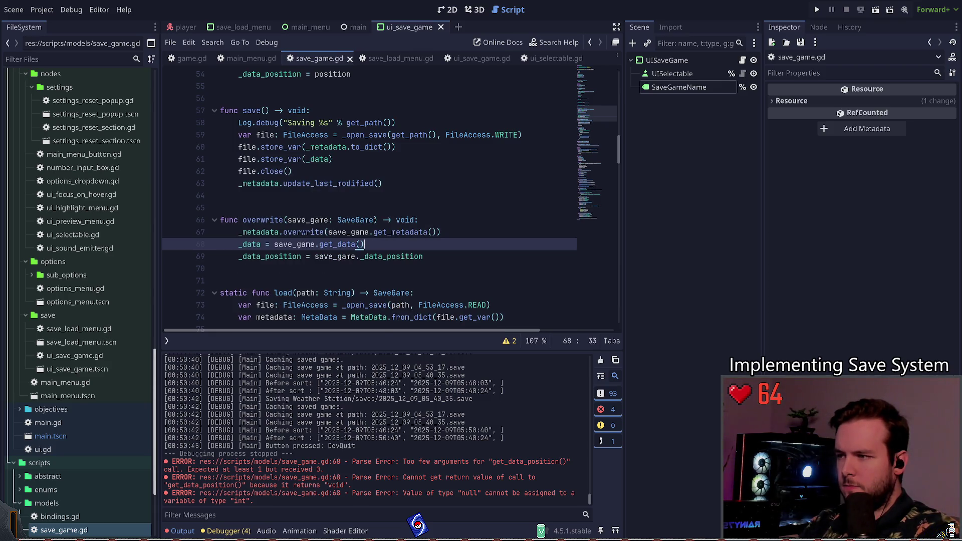
Add '_loaded = save_game._loaded' after the _data_position line and save save_game.gd.
key(End)
key(Down)
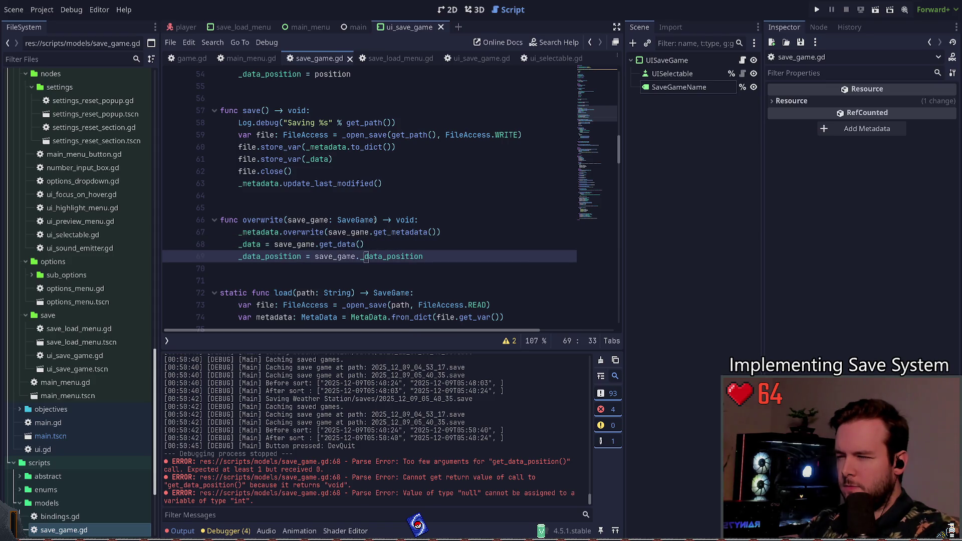
key(End)
key(Return)
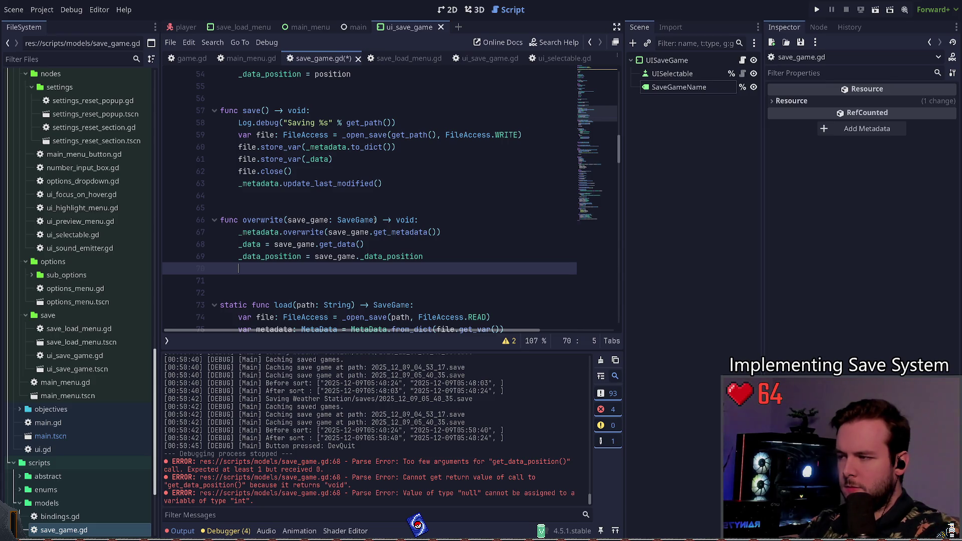
text(_loaded =)
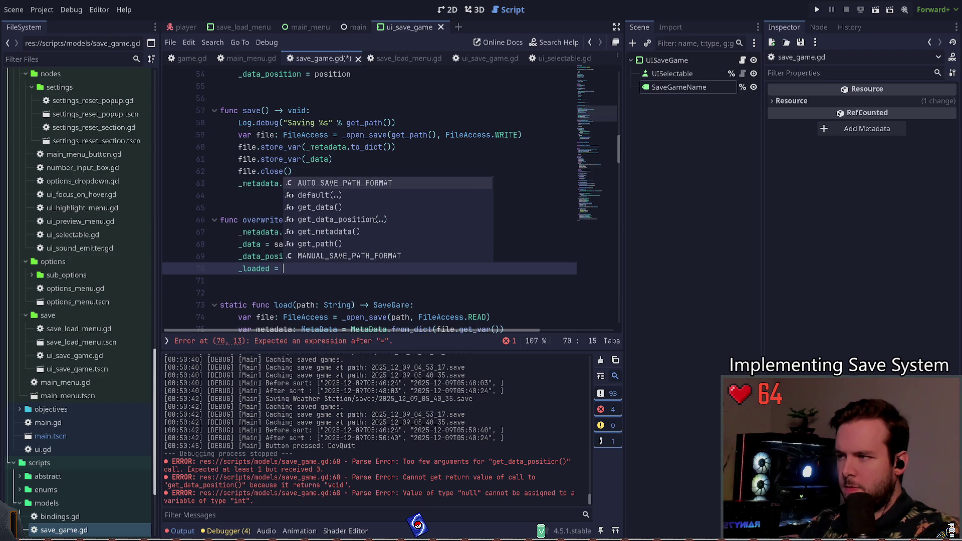
key(Escape)
text(ave)
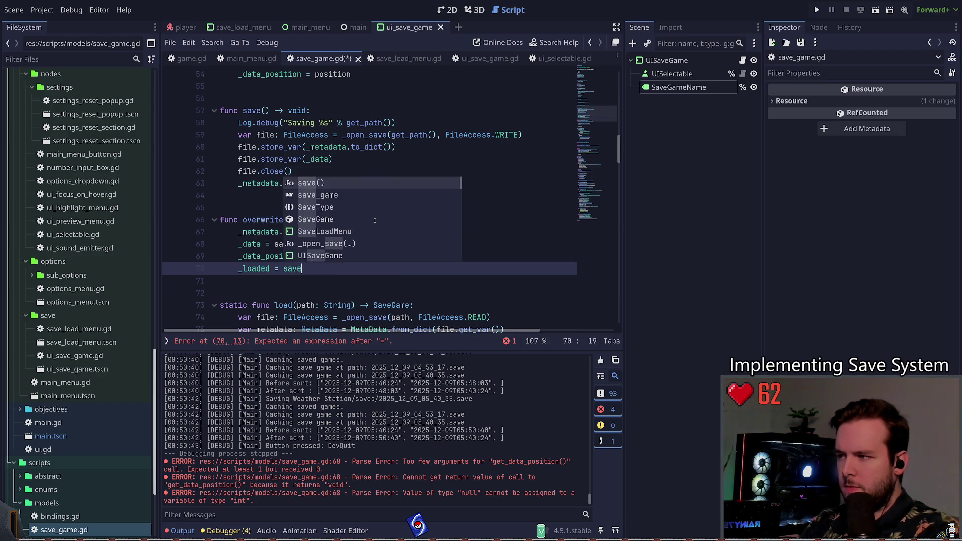
text(_game.)
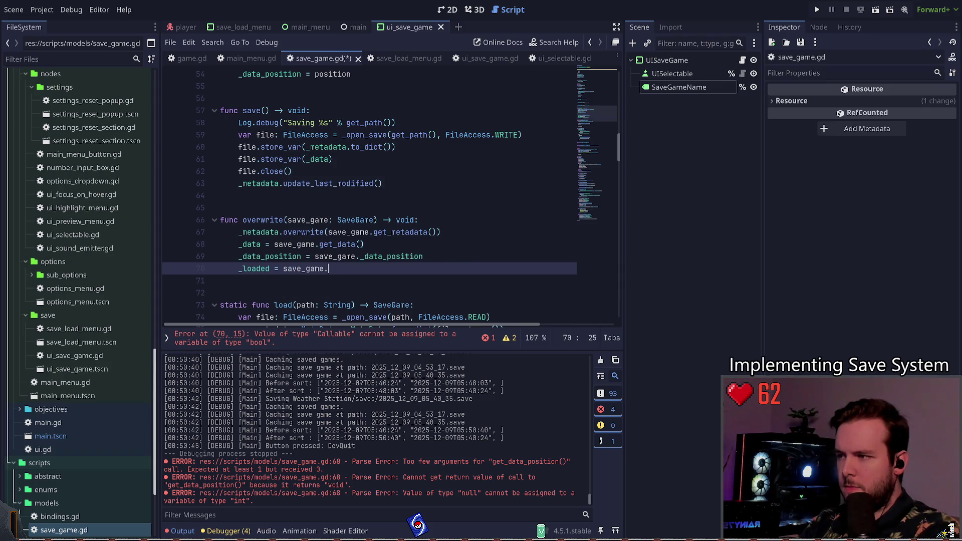
text(_loaded)
key(ctrl+s)
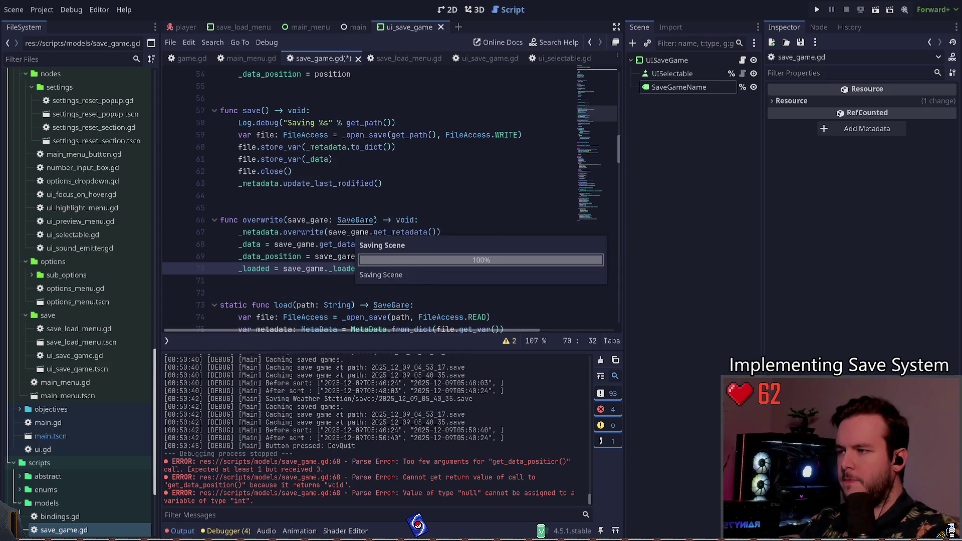
click(306, 269)
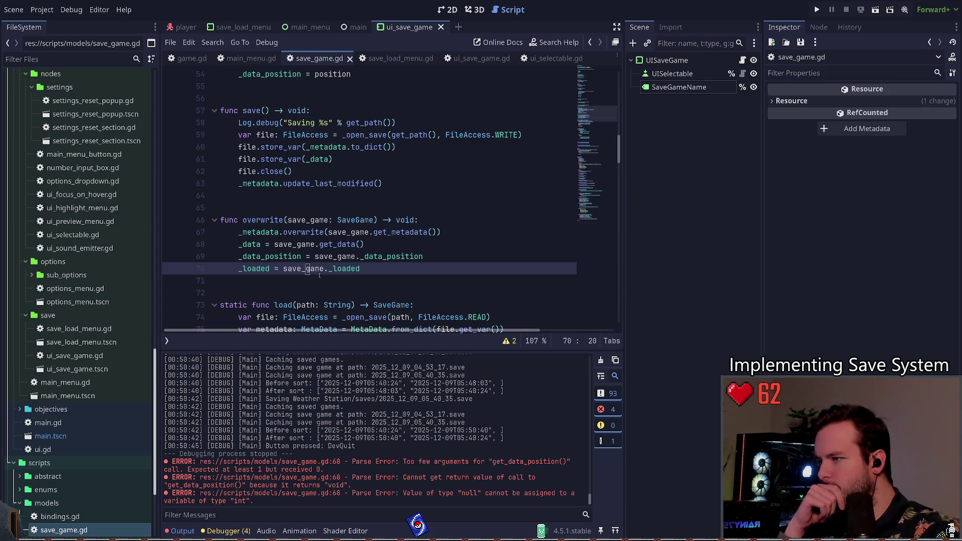
key(Down)
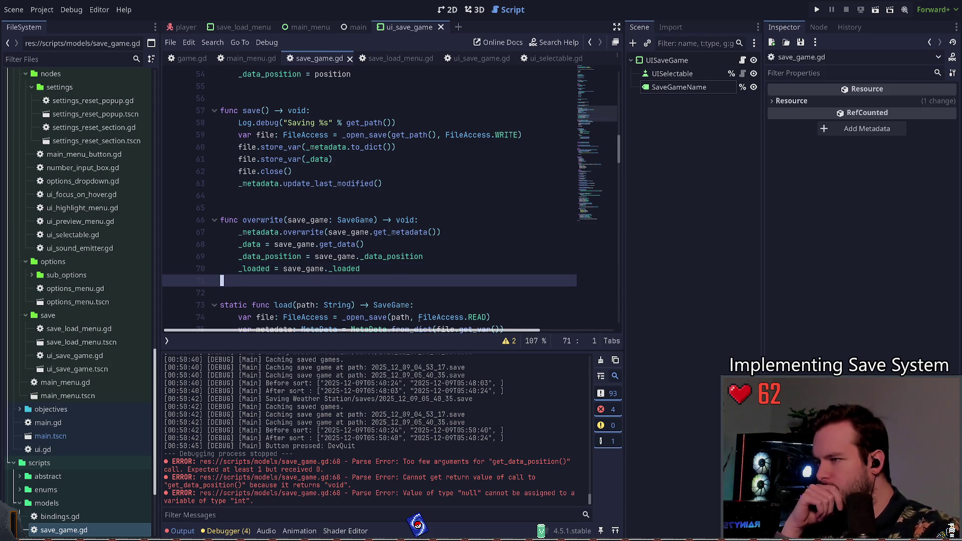
scroll(364, 248, down, 2)
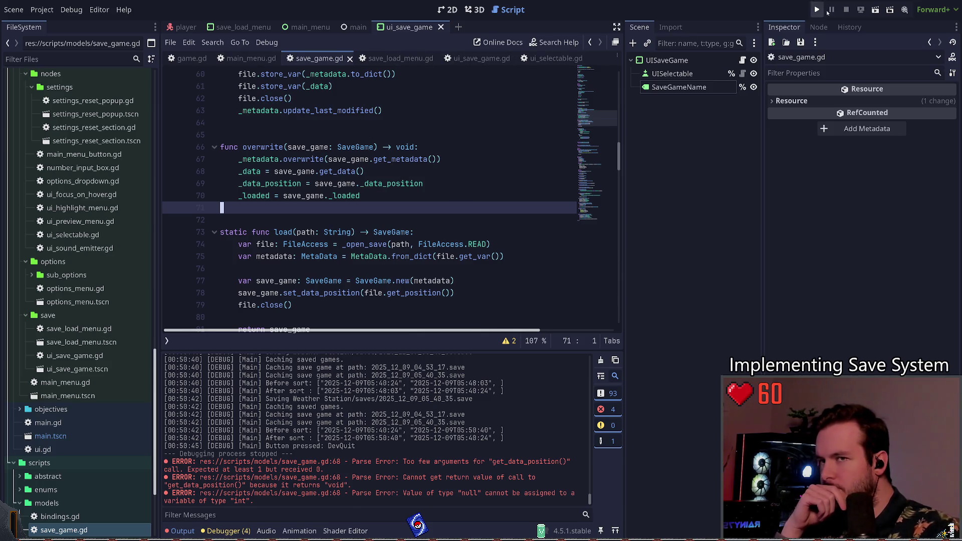
Run the project, then choose Dev Quit from the game's main menu to return to the editor.
click(823, 8)
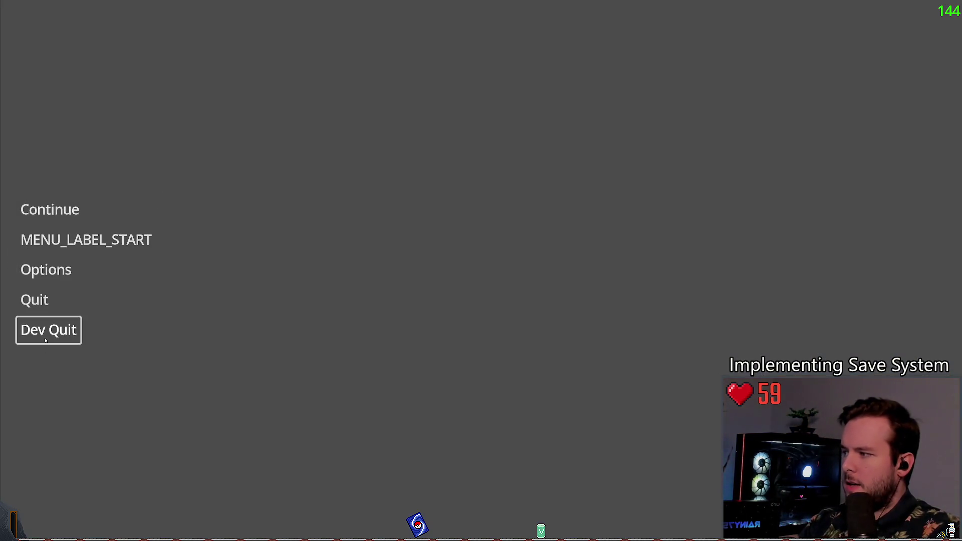
click(49, 330)
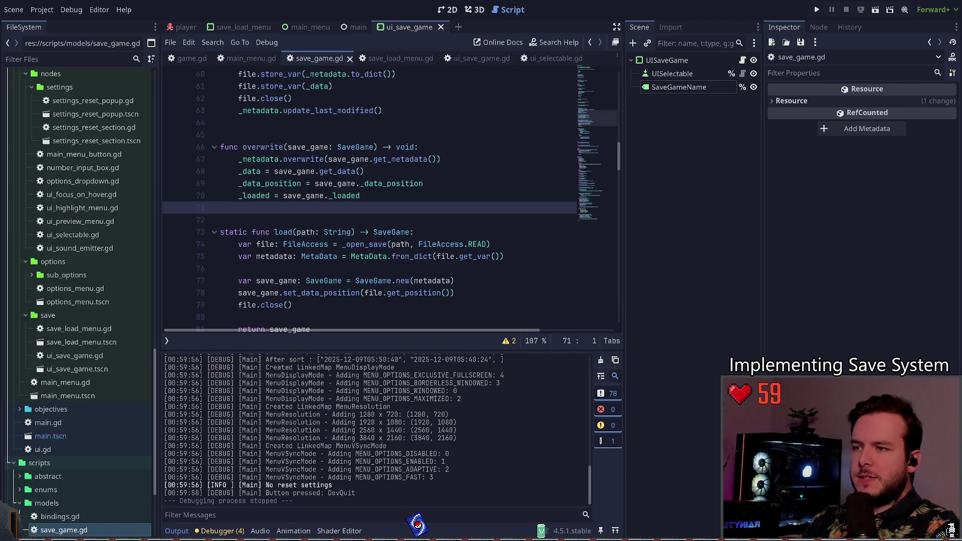